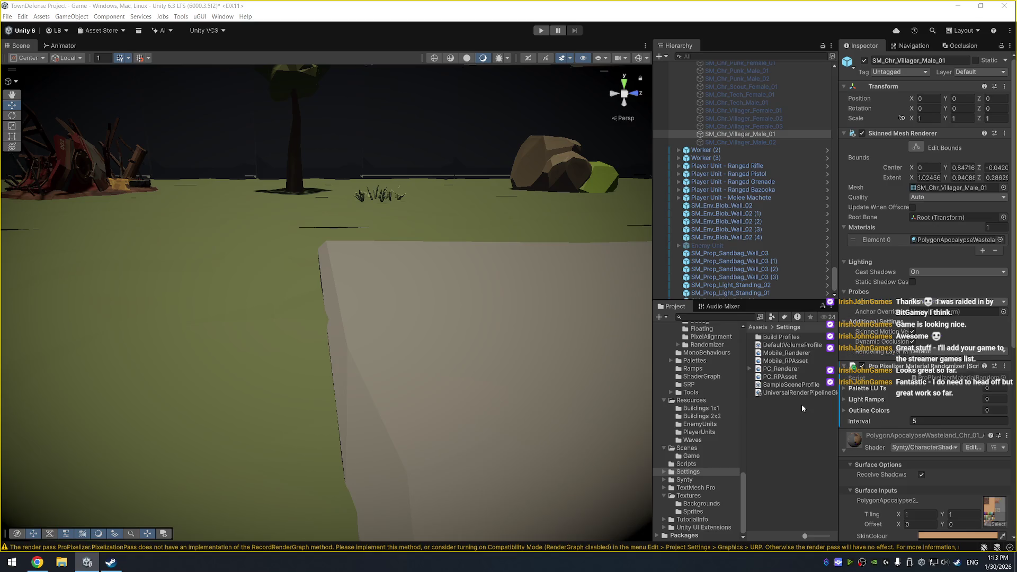
- Select the ProPixelizer folder in the Project tree and choose Reimport from its context menu
{"action": "scroll", "coordinate": [688, 432], "scroll_direction": "up", "scroll_amount": 3}
{"action": "scroll", "coordinate": [687, 430], "scroll_direction": "up", "scroll_amount": 2}
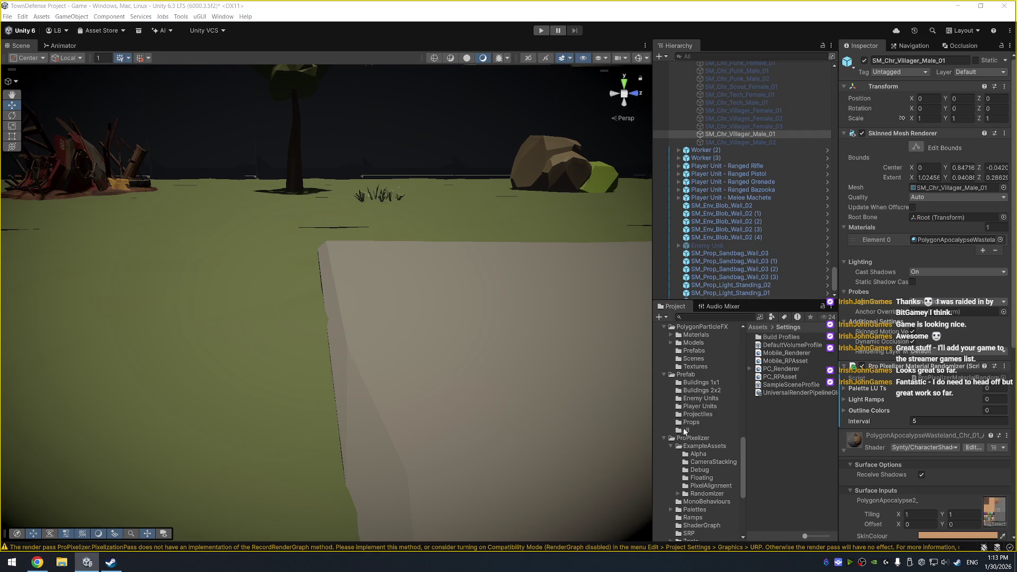
{"action": "left_click", "coordinate": [686, 439]}
{"action": "right_click", "coordinate": [686, 439]}
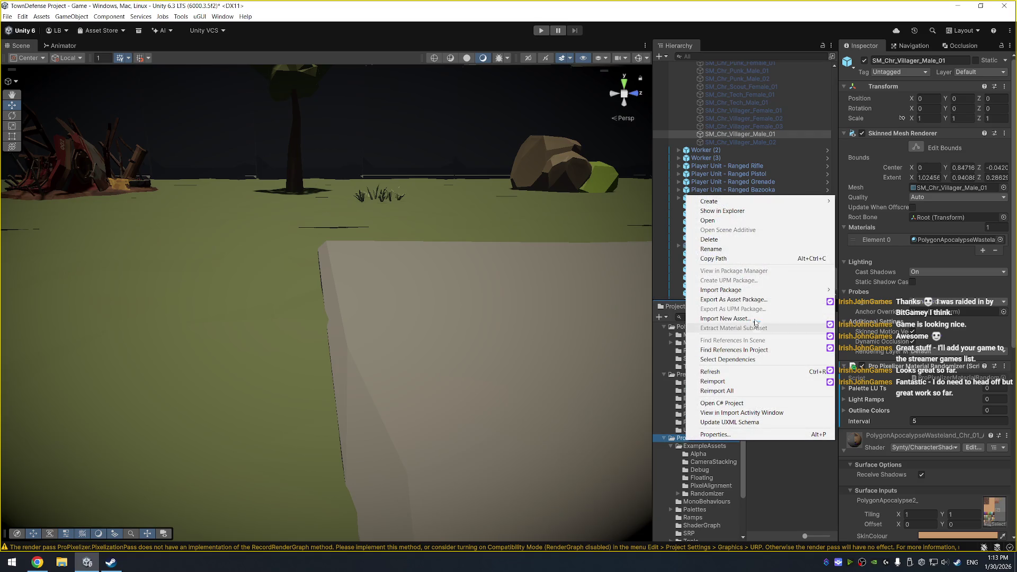
{"action": "left_click", "coordinate": [731, 382]}
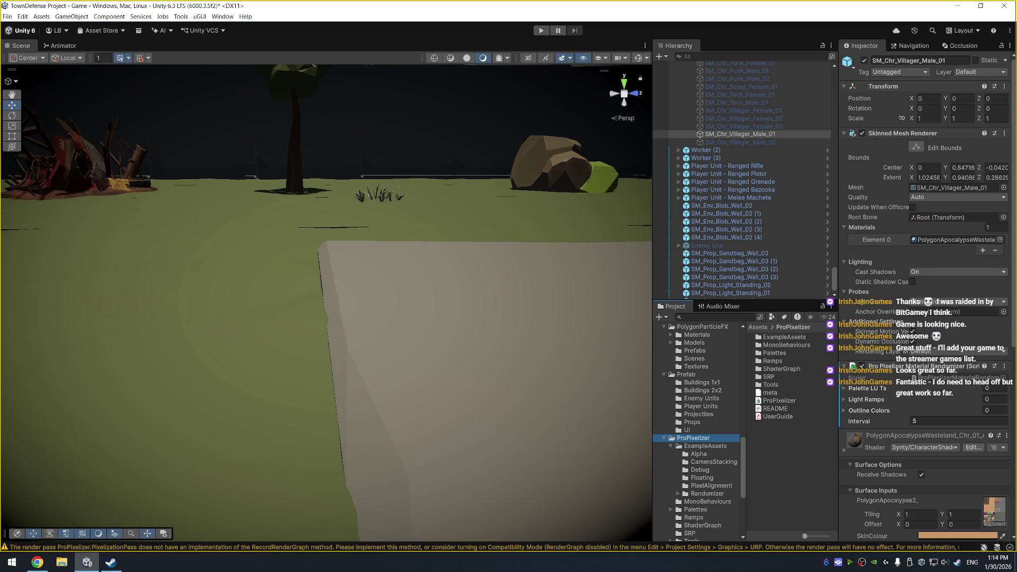
- Switch from Unity to the ProPixelizer tutorial video in Chrome
{"action": "key", "text": "alt+Tab"}
- Watch the tutorial fullscreen up to the Randomizer example, then exit fullscreen and close the browser
{"action": "double_click", "coordinate": [563, 232]}
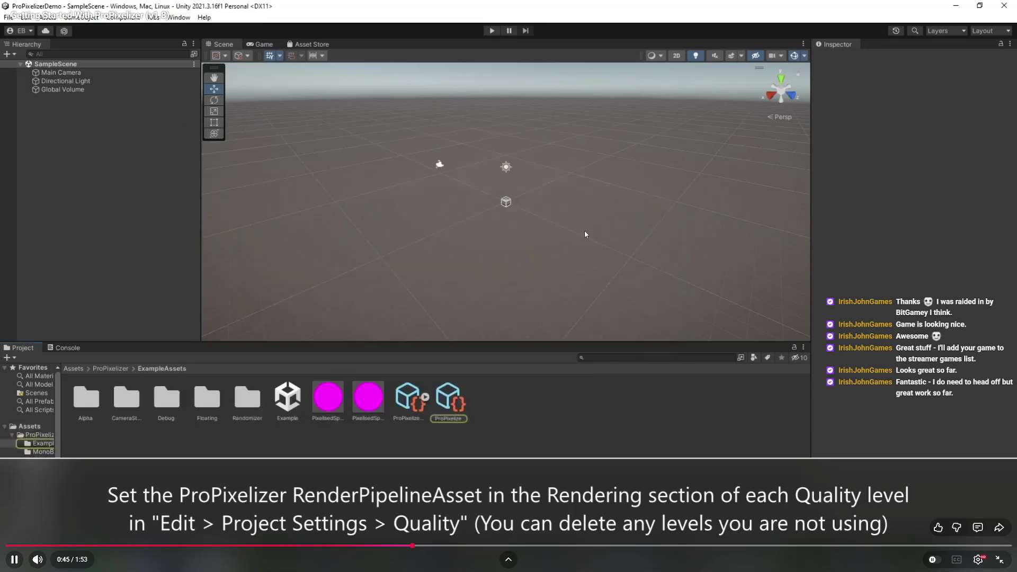
{"action": "key", "text": "space"}
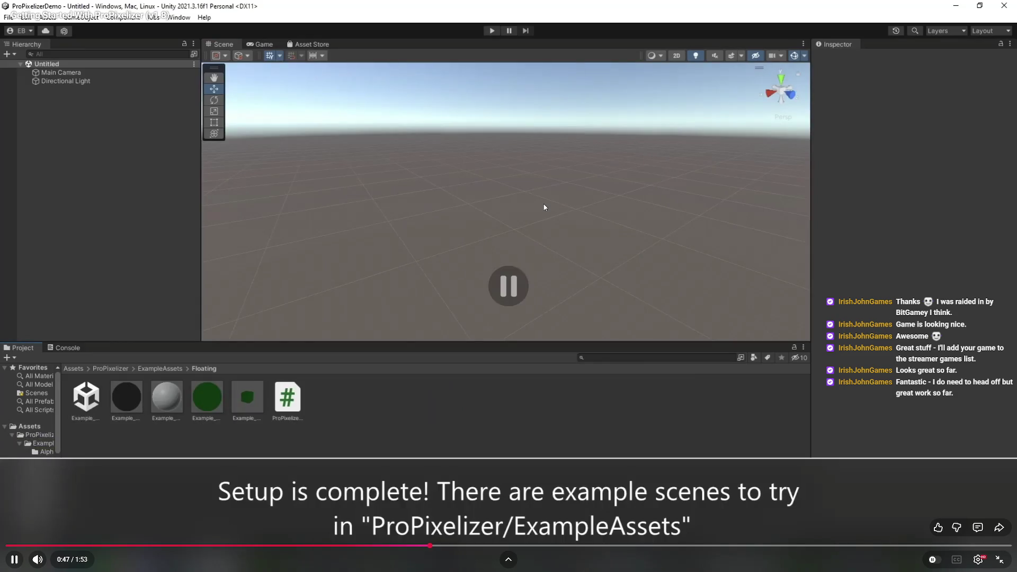
{"action": "key", "text": "space"}
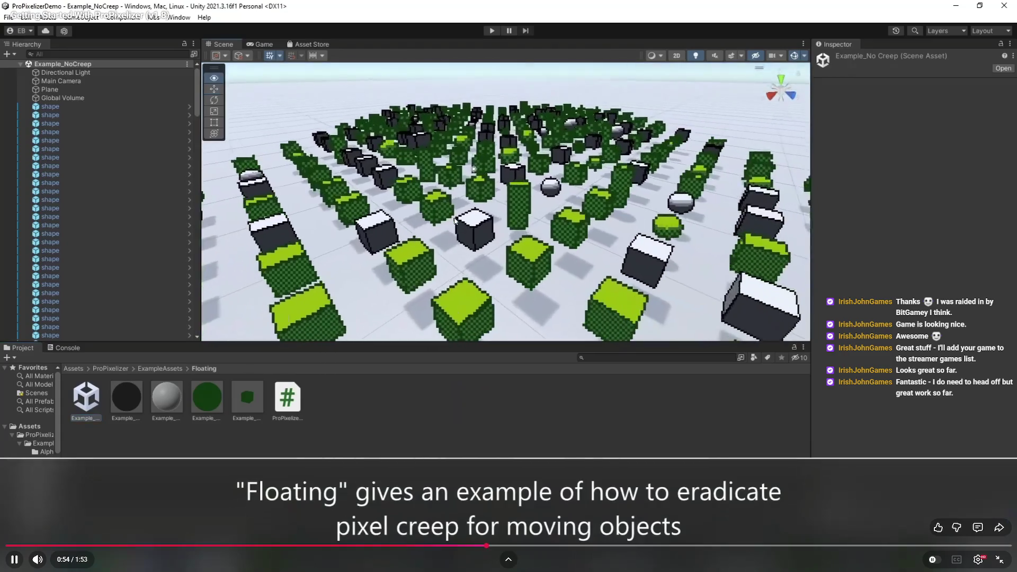
{"action": "mouse_move", "coordinate": [539, 231]}
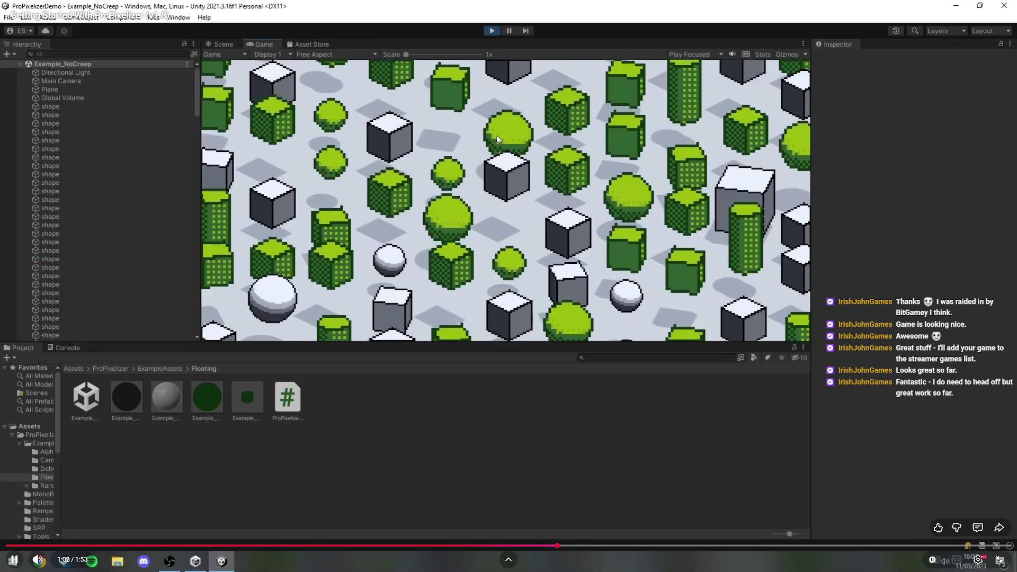
{"action": "left_click", "coordinate": [434, 122]}
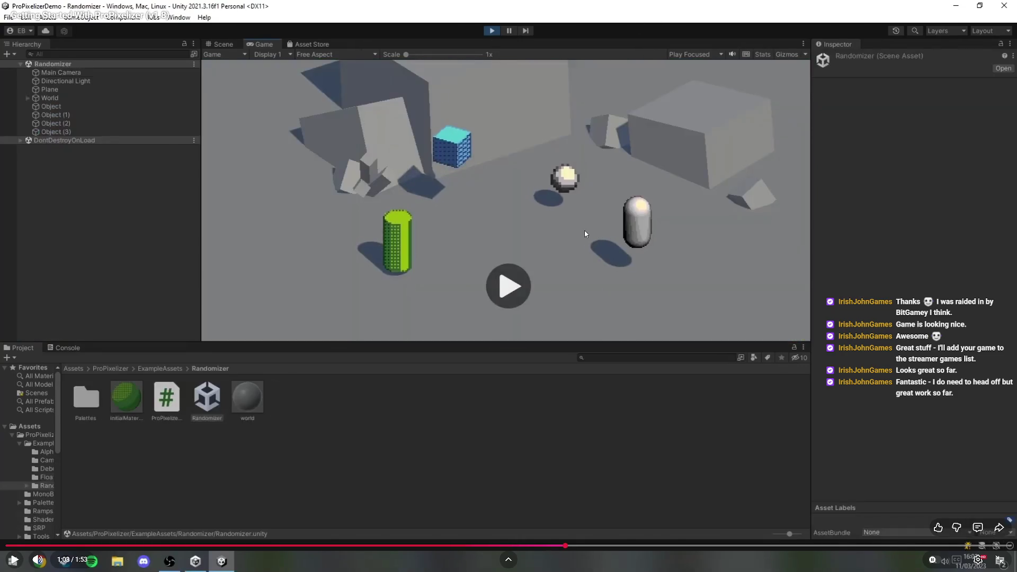
{"action": "key", "text": "Escape"}
{"action": "left_click", "coordinate": [782, 70]}
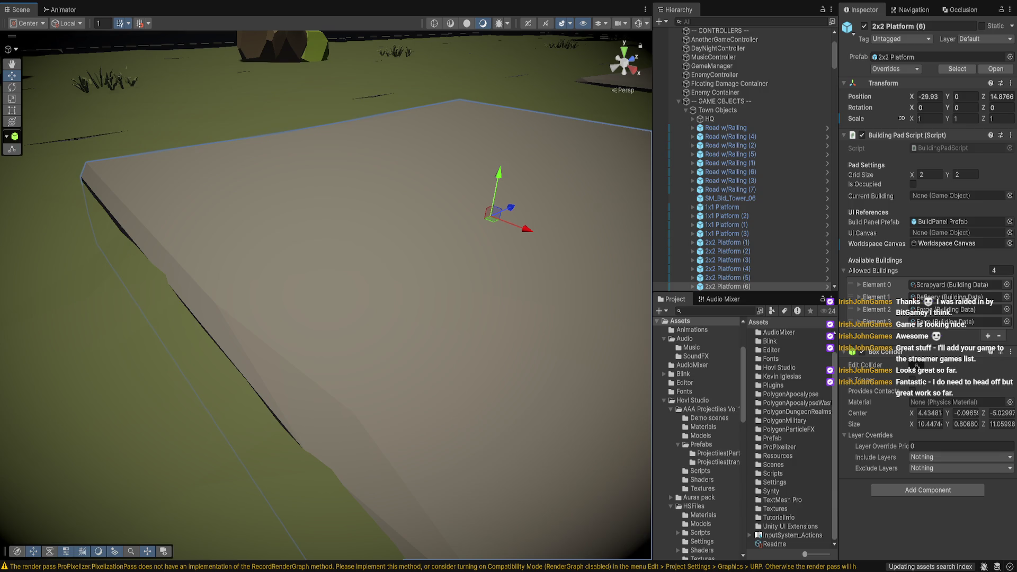
{"action": "scroll", "coordinate": [699, 440], "scroll_direction": "down", "scroll_amount": 8}
{"action": "left_click_drag", "start_coordinate": [747, 445], "coordinate": [758, 445]}
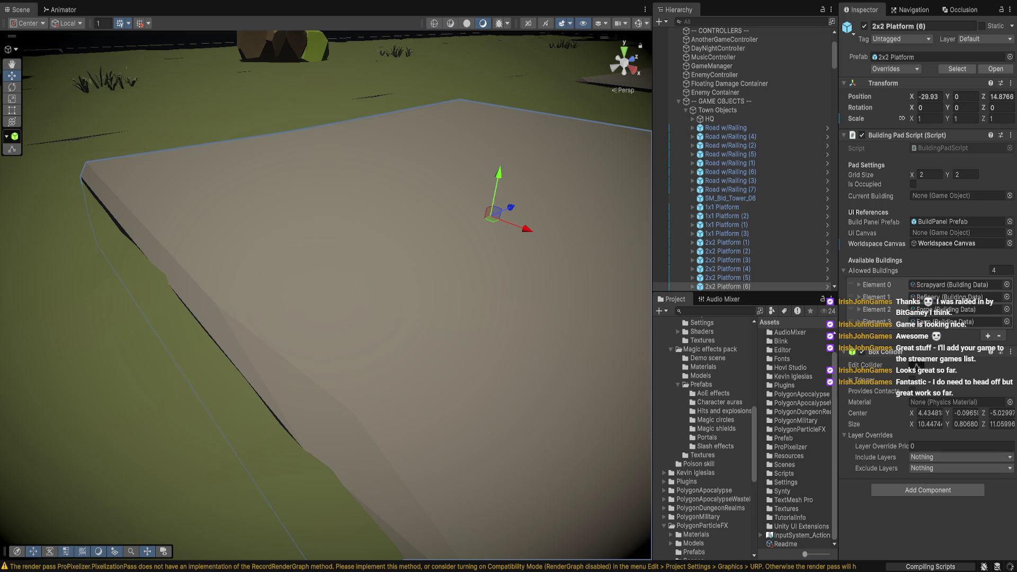
{"action": "scroll", "coordinate": [705, 440], "scroll_direction": "up", "scroll_amount": 10}
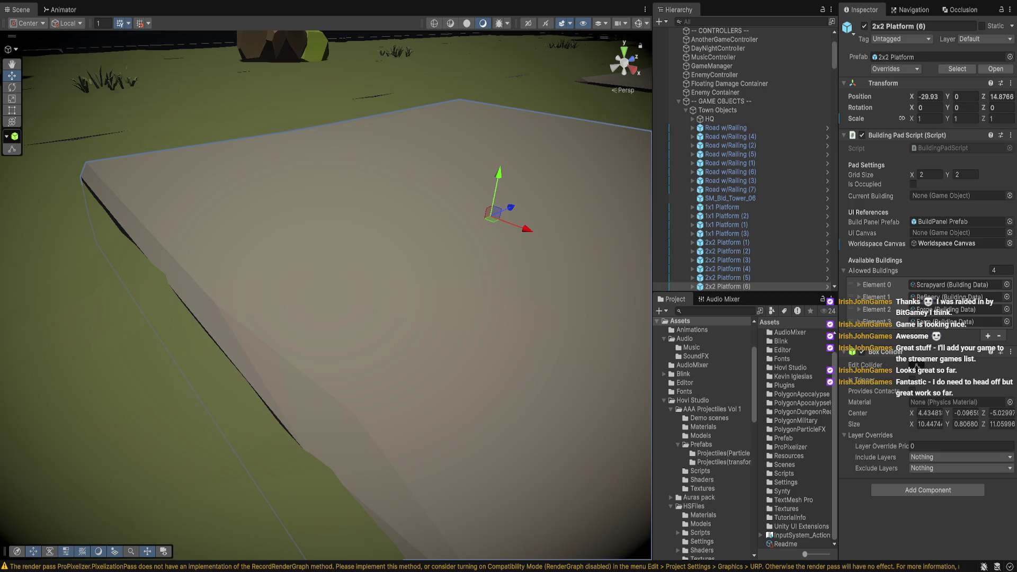
{"action": "key", "text": "shift"}
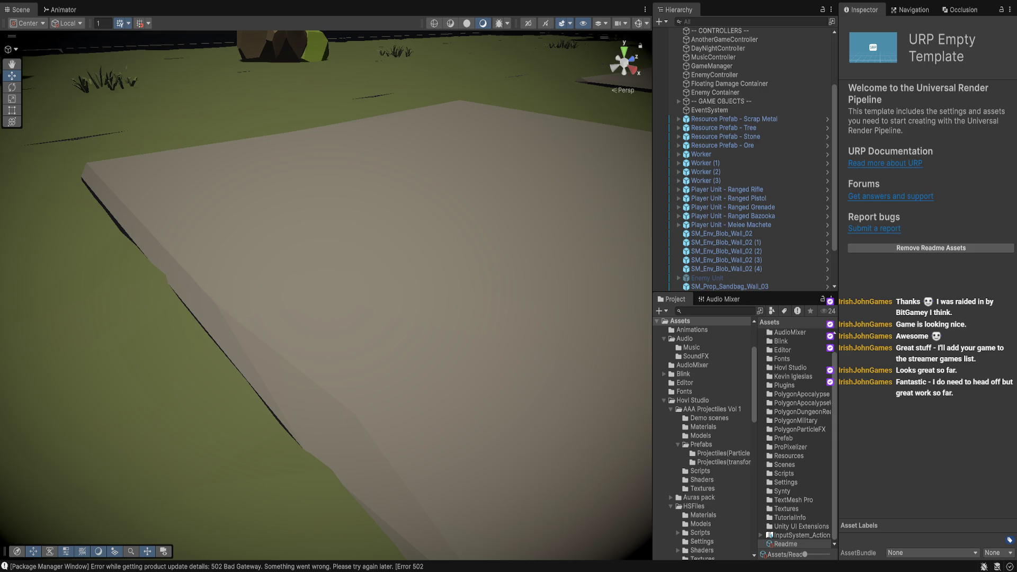
{"action": "scroll", "coordinate": [742, 206], "scroll_direction": "up", "scroll_amount": 3}
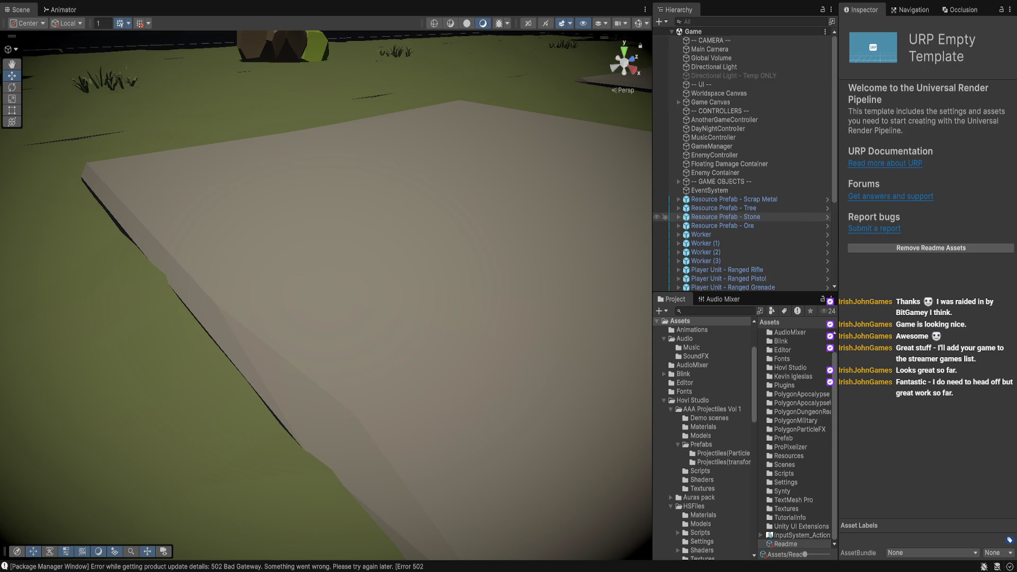
{"action": "scroll", "coordinate": [763, 129], "scroll_direction": "down", "scroll_amount": 3}
{"action": "scroll", "coordinate": [763, 129], "scroll_direction": "up", "scroll_amount": 3}
{"action": "left_click", "coordinate": [710, 48]}
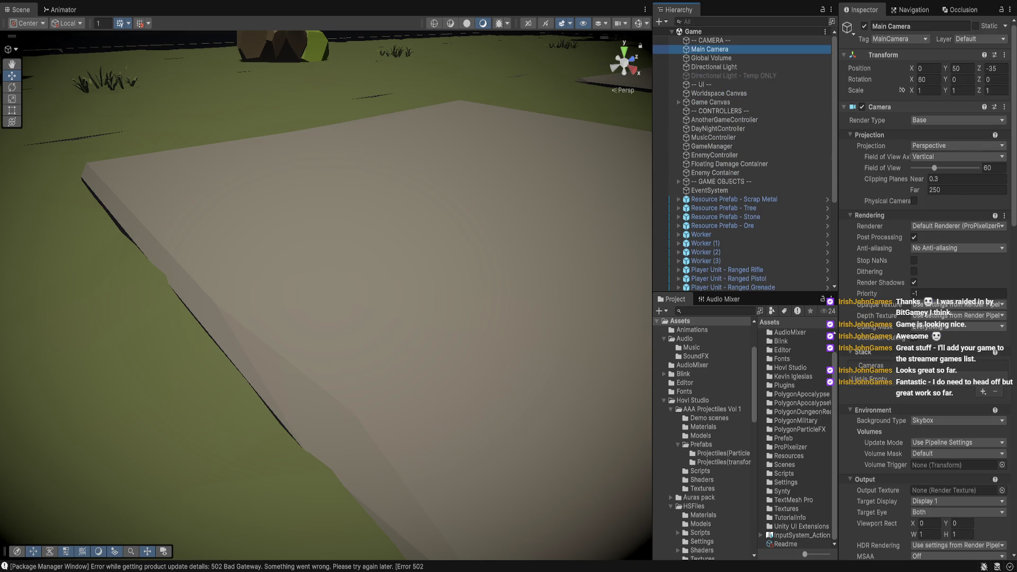
- Scroll the Main Camera's Inspector down to the Camera Snap SRP pixel size and back up
{"action": "scroll", "coordinate": [925, 265], "scroll_direction": "down", "scroll_amount": 5}
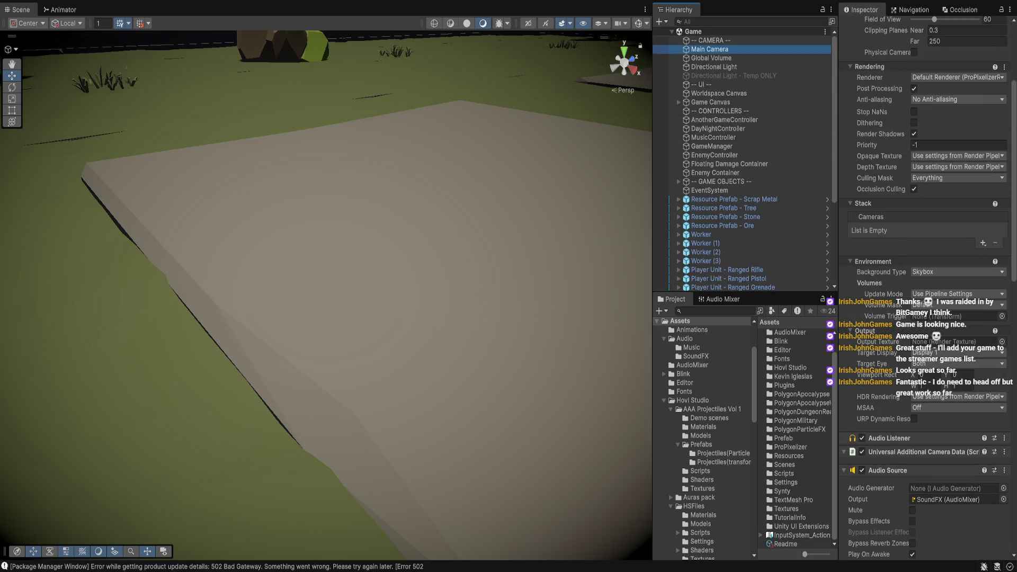
{"action": "scroll", "coordinate": [925, 265], "scroll_direction": "down", "scroll_amount": 15}
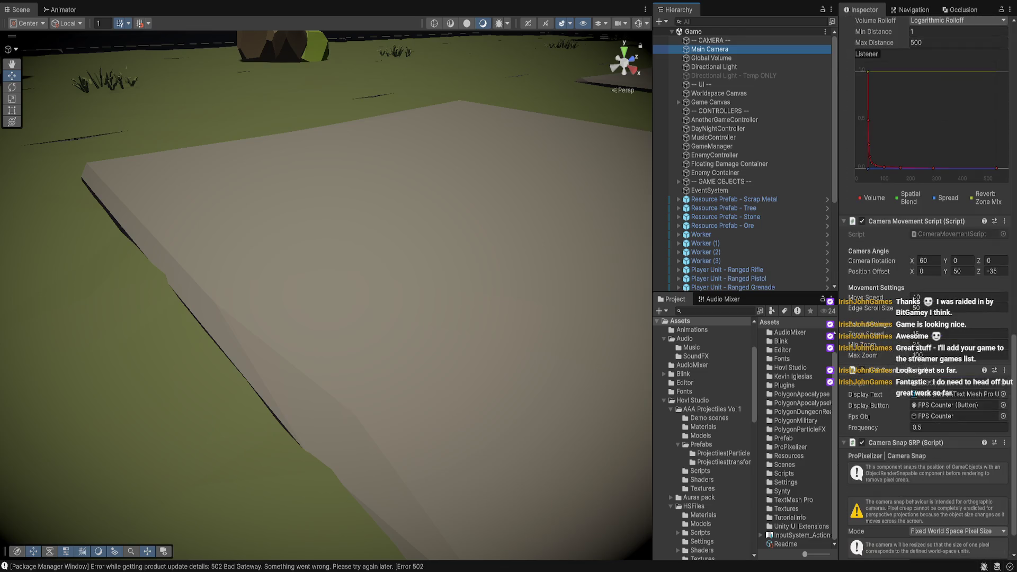
{"action": "scroll", "coordinate": [924, 286], "scroll_direction": "down", "scroll_amount": 2}
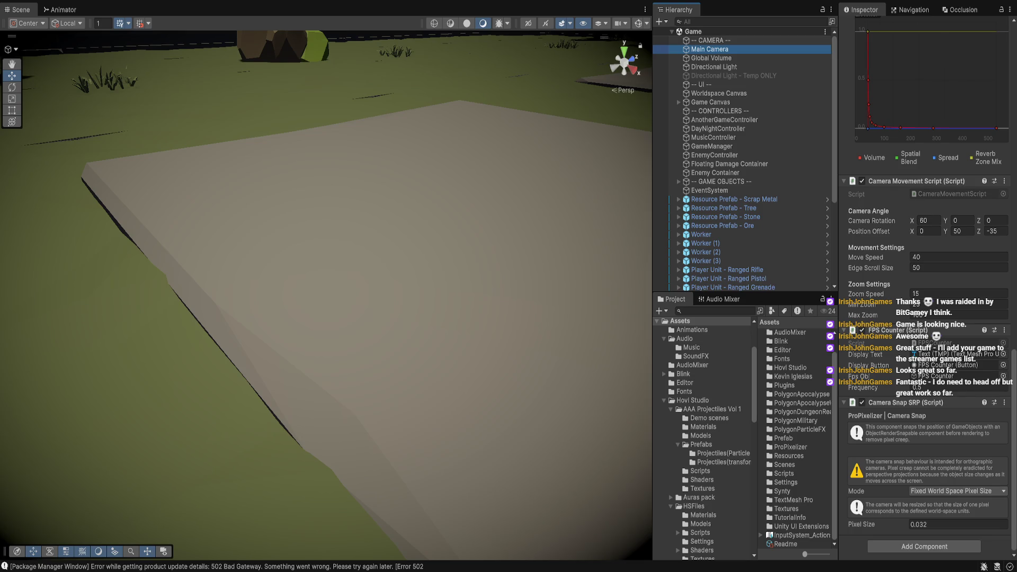
{"action": "scroll", "coordinate": [925, 286], "scroll_direction": "up", "scroll_amount": 15}
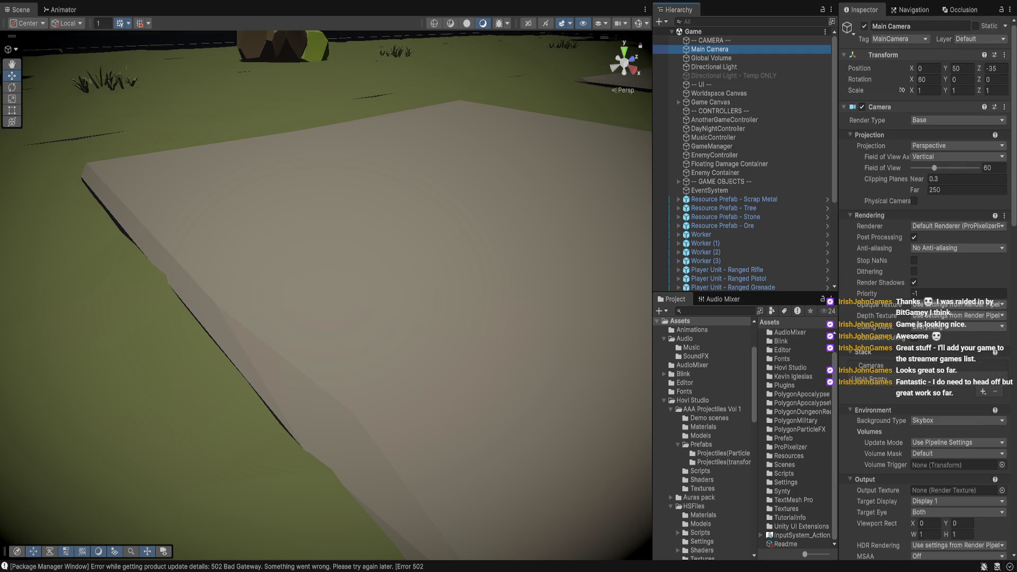
- Set the Main Camera to Orthographic projection and frame it in the zoomed-out Scene view
{"action": "left_click", "coordinate": [957, 145]}
{"action": "left_click", "coordinate": [948, 165]}
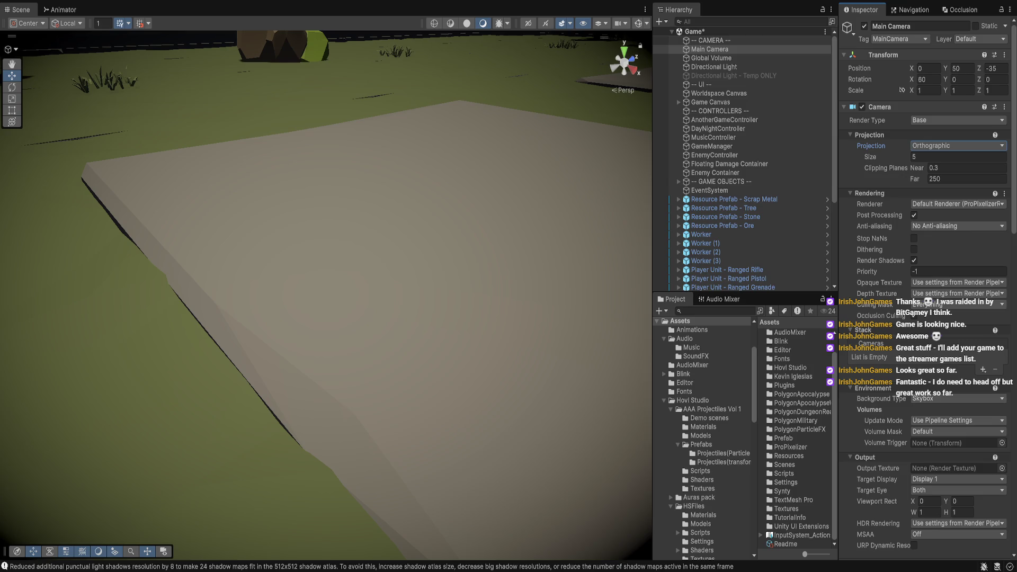
{"action": "scroll", "coordinate": [326, 297], "scroll_direction": "down", "scroll_amount": 5}
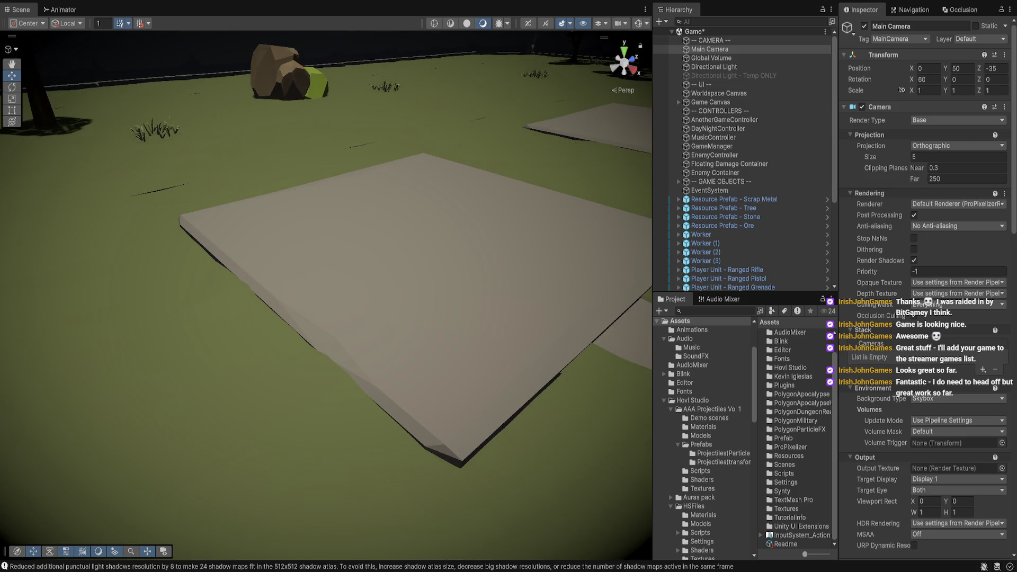
{"action": "scroll", "coordinate": [325, 297], "scroll_direction": "down", "scroll_amount": 6}
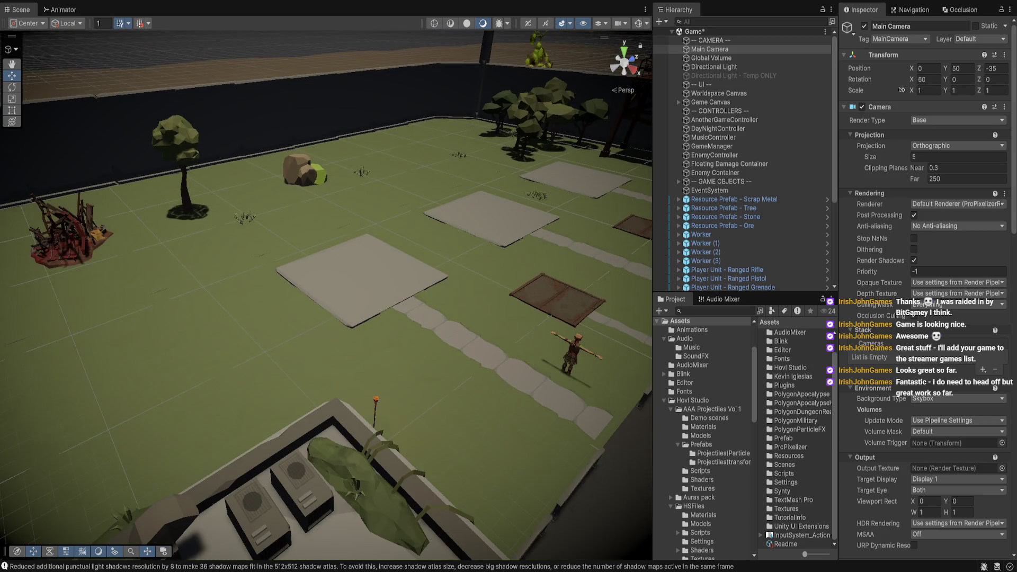
{"action": "scroll", "coordinate": [326, 297], "scroll_direction": "down", "scroll_amount": 4}
{"action": "scroll", "coordinate": [326, 297], "scroll_direction": "down", "scroll_amount": 8}
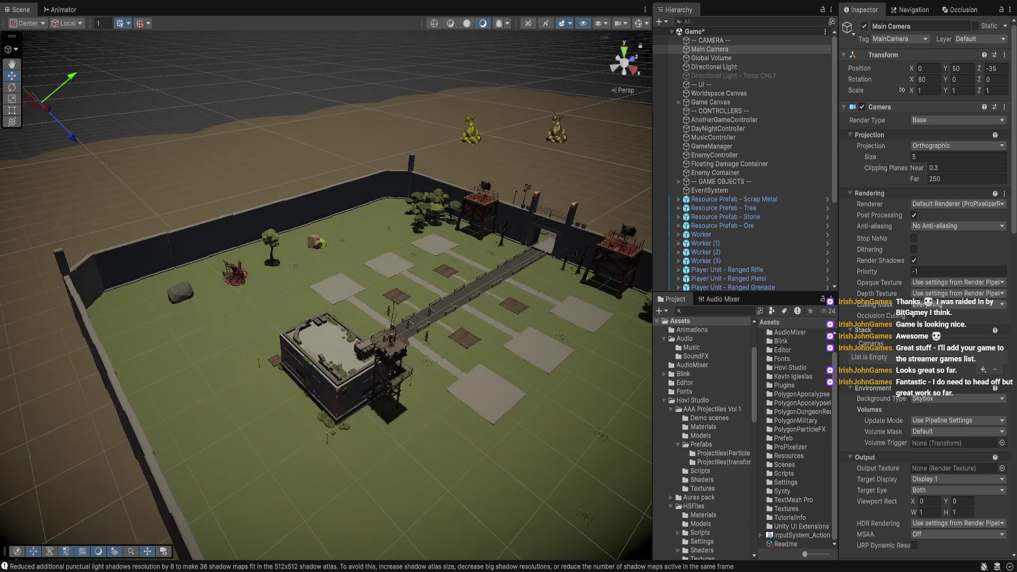
{"action": "double_click", "coordinate": [710, 48]}
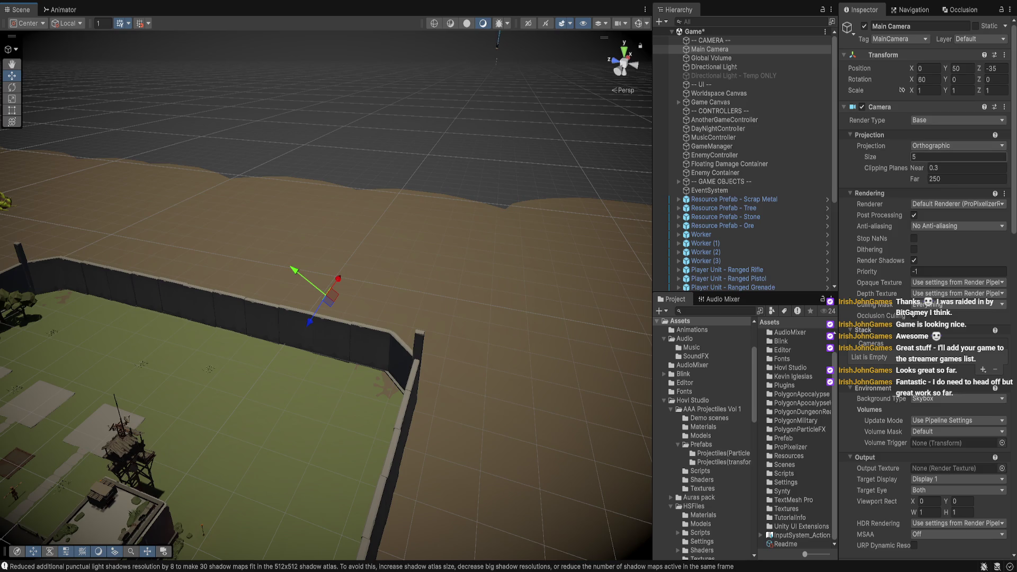
{"action": "left_click", "coordinate": [932, 157]}
- Increase the camera's orthographic size to 27.23 while testing in Play mode, then exit Play mode
{"action": "type", "text": ".54"}
{"action": "left_click_drag", "start_coordinate": [871, 157], "coordinate": [920, 157]}
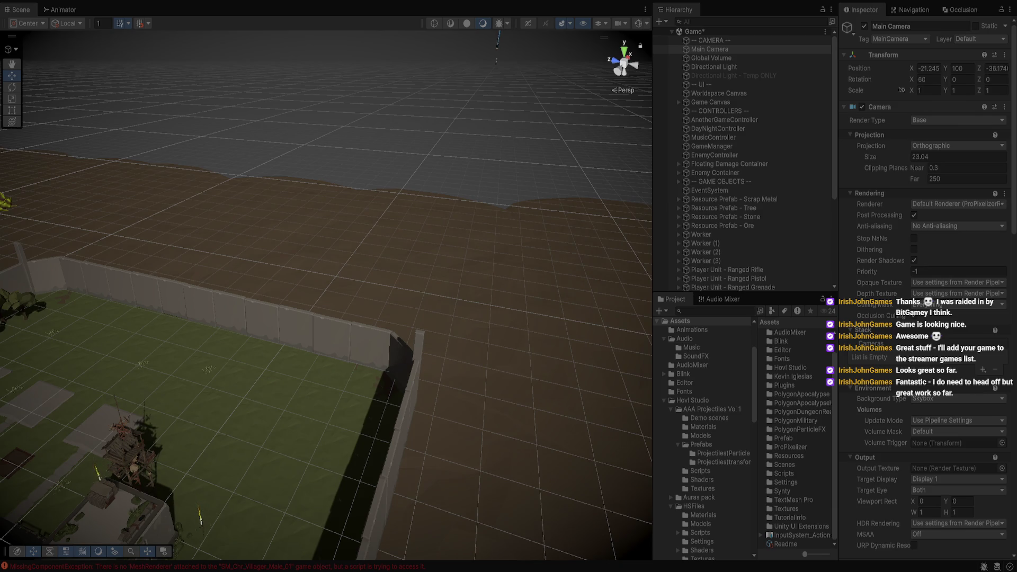
{"action": "key", "text": "ctrl+p"}
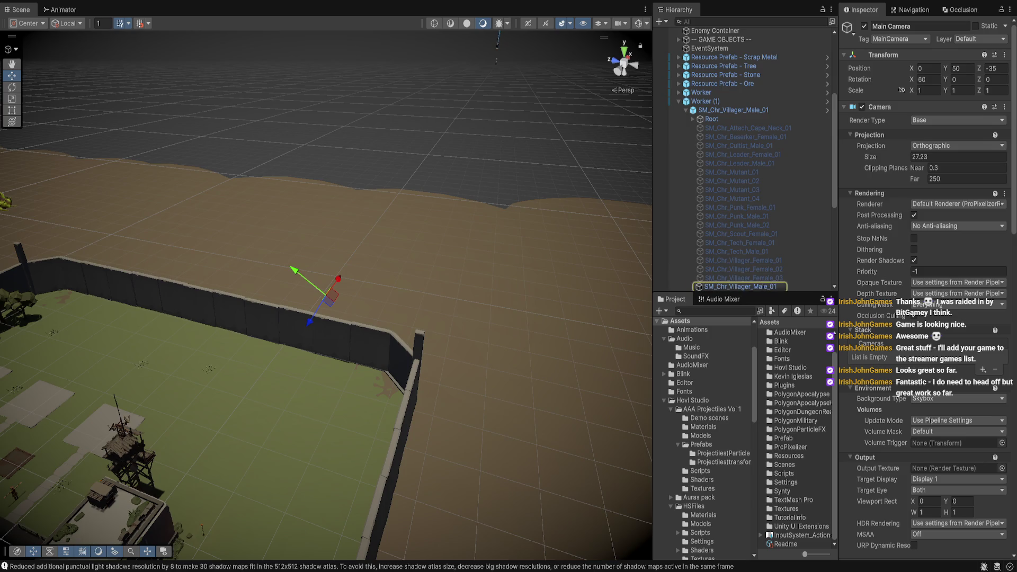
- Inspect the components of SM_Chr_Villager_Male_01, its Root, and the Worker (1) parent
{"action": "scroll", "coordinate": [928, 287], "scroll_direction": "down", "scroll_amount": 10}
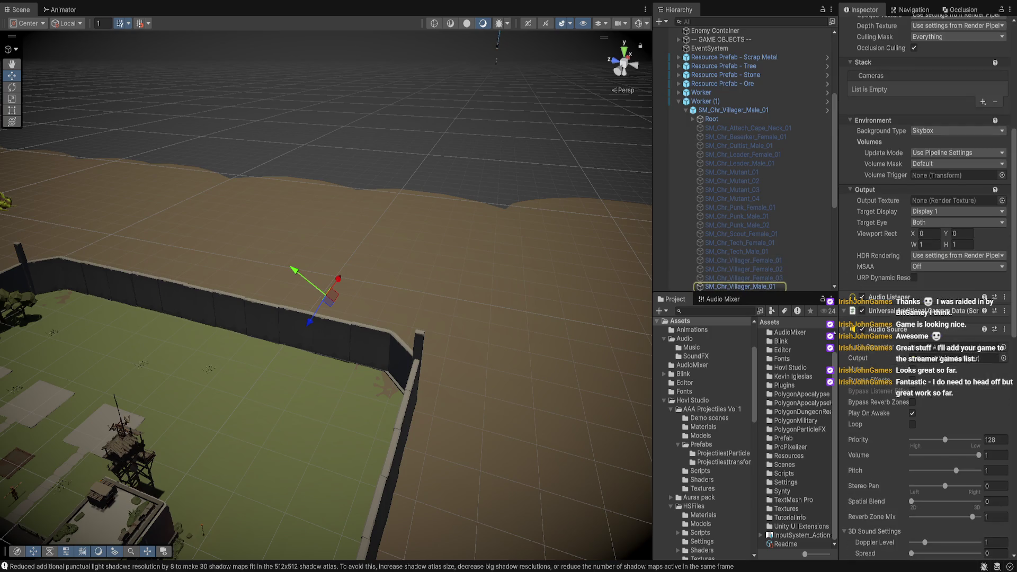
{"action": "scroll", "coordinate": [928, 286], "scroll_direction": "down", "scroll_amount": 5}
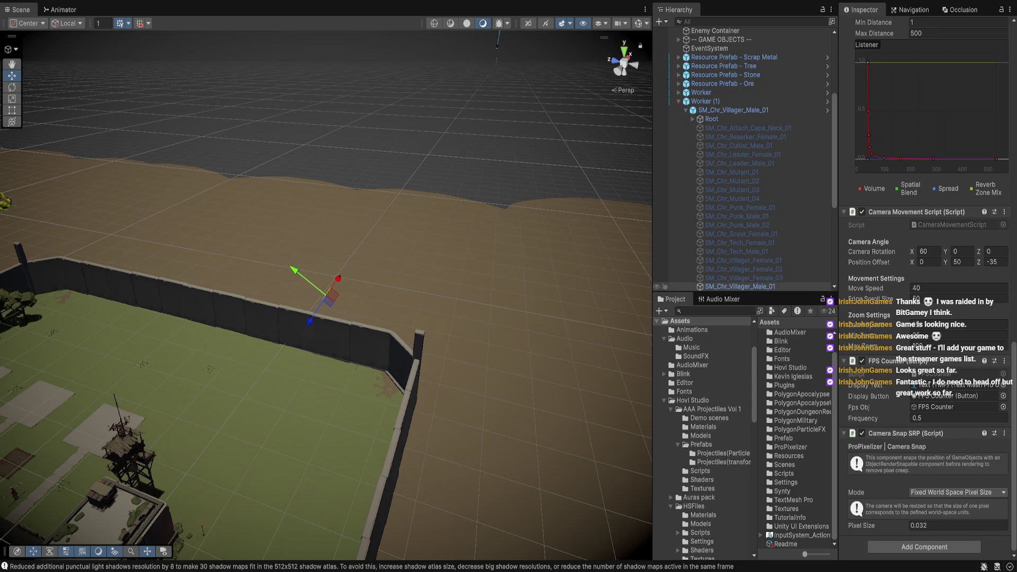
{"action": "left_click", "coordinate": [742, 286]}
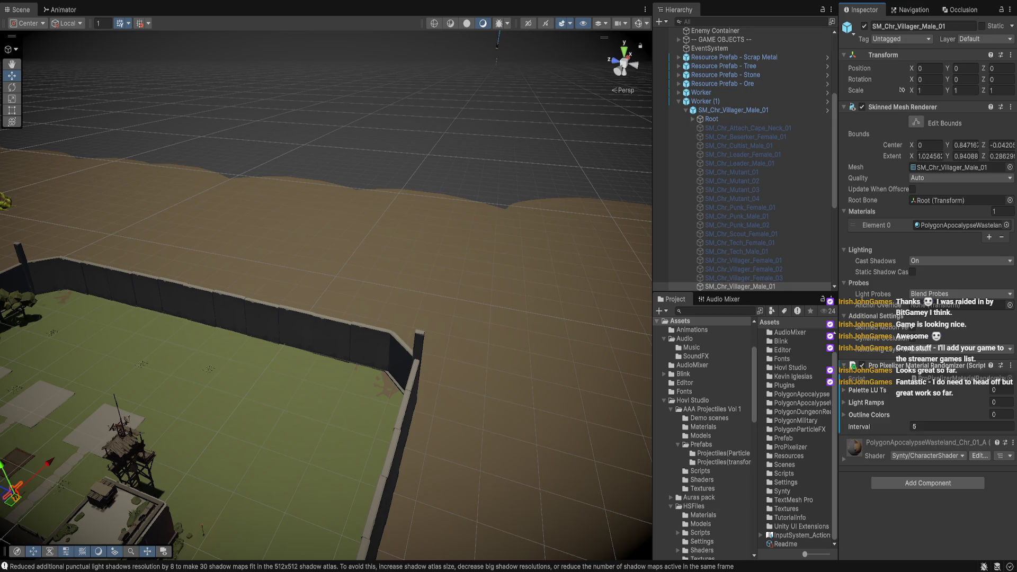
{"action": "left_click", "coordinate": [734, 110]}
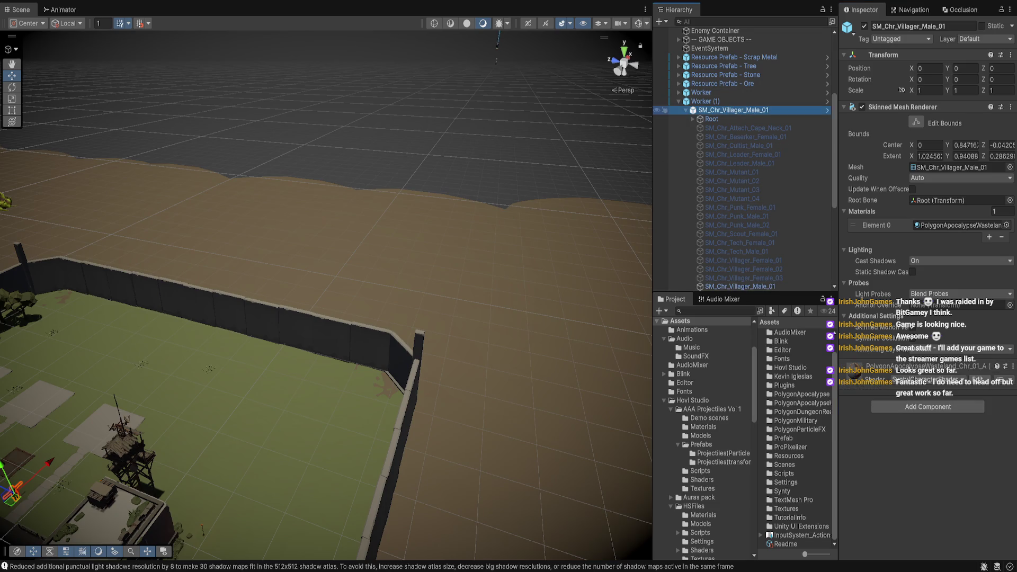
{"action": "left_click", "coordinate": [711, 119]}
{"action": "left_click", "coordinate": [704, 101]}
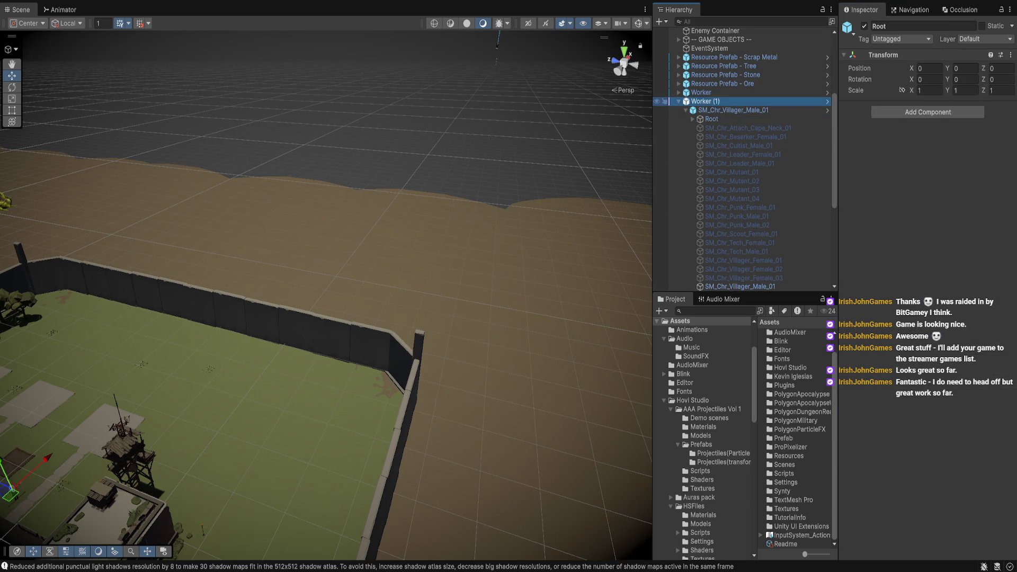
{"action": "left_click", "coordinate": [740, 286]}
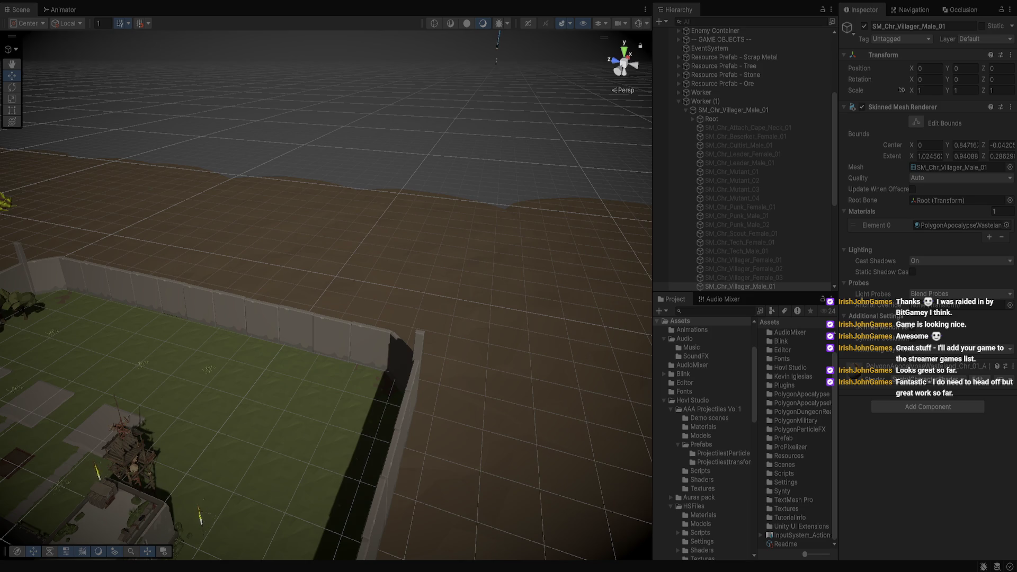
- Frame the selected villager in the Scene view, then show the Main Camera's Camera Snap SRP settings
{"action": "key", "text": "f"}
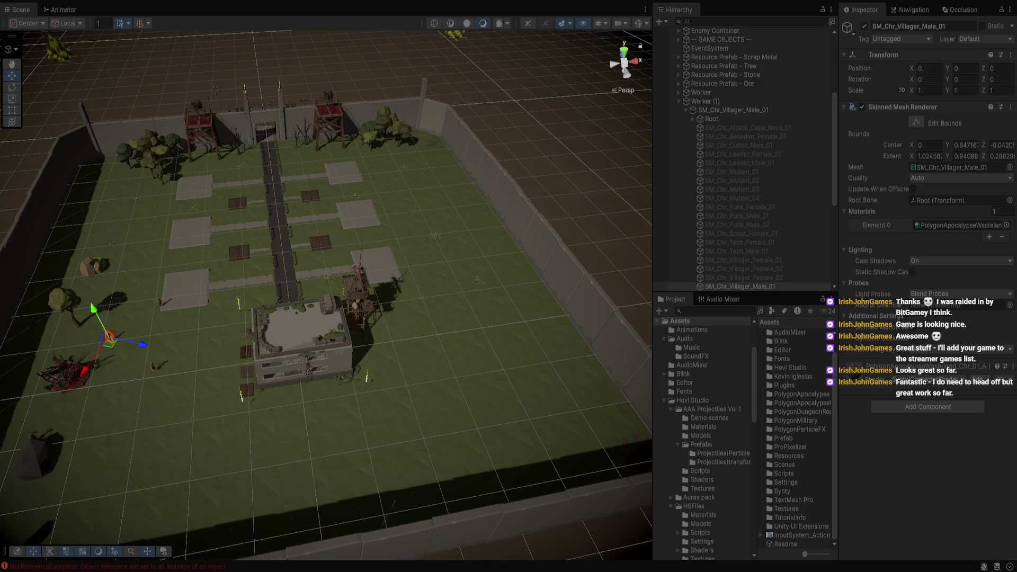
{"action": "scroll", "coordinate": [742, 119], "scroll_direction": "up", "scroll_amount": 5}
{"action": "left_click", "coordinate": [710, 49]}
{"action": "scroll", "coordinate": [927, 265], "scroll_direction": "down", "scroll_amount": 8}
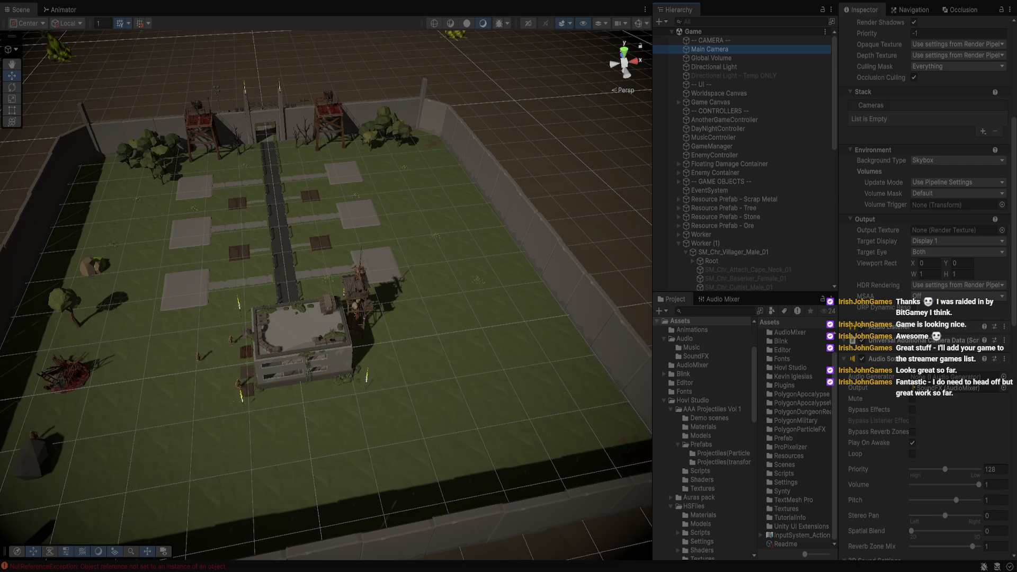
{"action": "scroll", "coordinate": [927, 286], "scroll_direction": "down", "scroll_amount": 10}
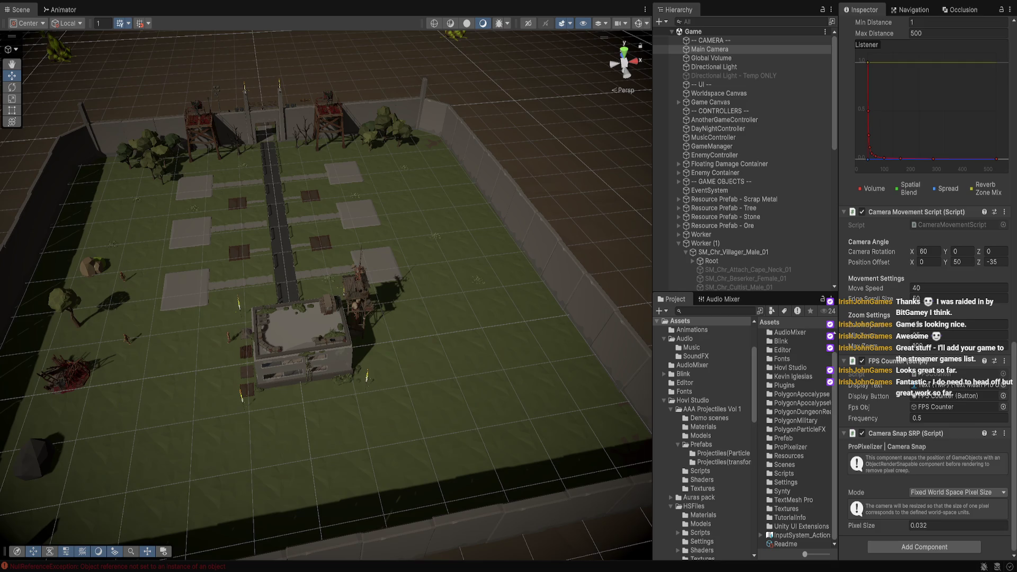
- Exit Play mode, widen the Hierarchy and Project panels, and open the ProPixelizer folder
{"action": "key", "text": "ctrl+p"}
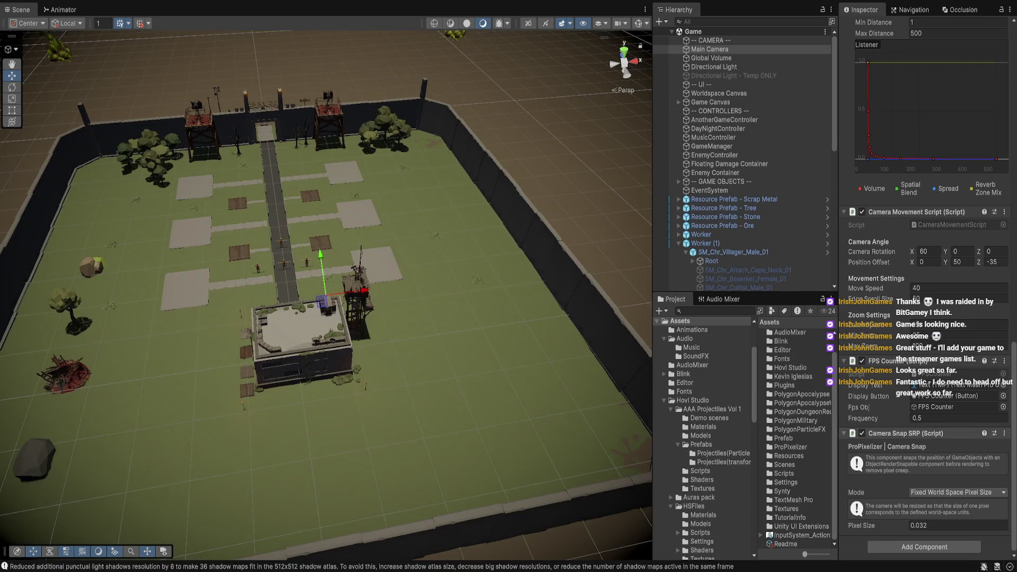
{"action": "left_click_drag", "start_coordinate": [838, 159], "coordinate": [889, 159]}
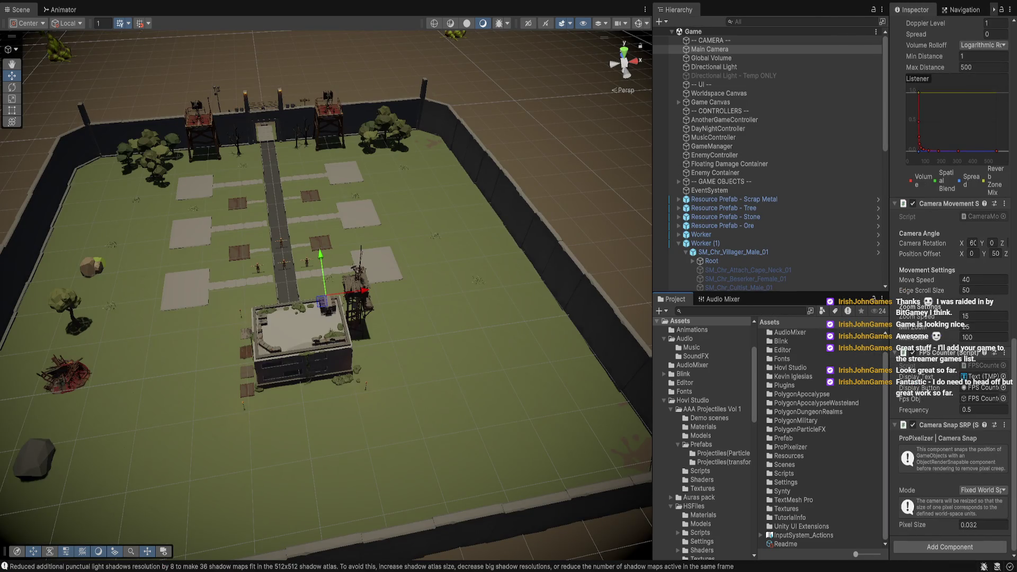
{"action": "double_click", "coordinate": [790, 446]}
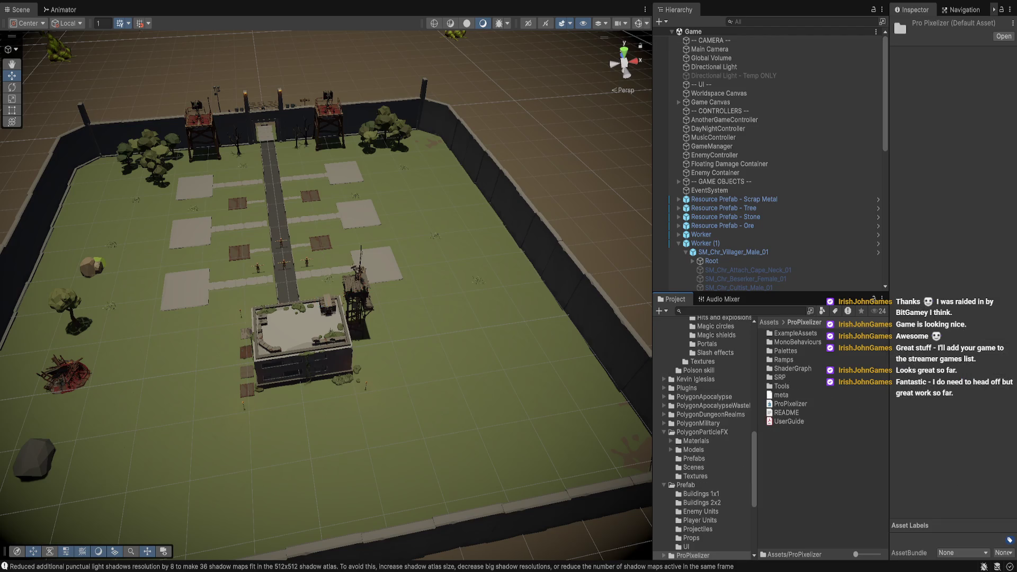
- Open ProPixelizer's SRP folder and read the PixelisationFeature script in a widened Inspector
{"action": "double_click", "coordinate": [780, 378]}
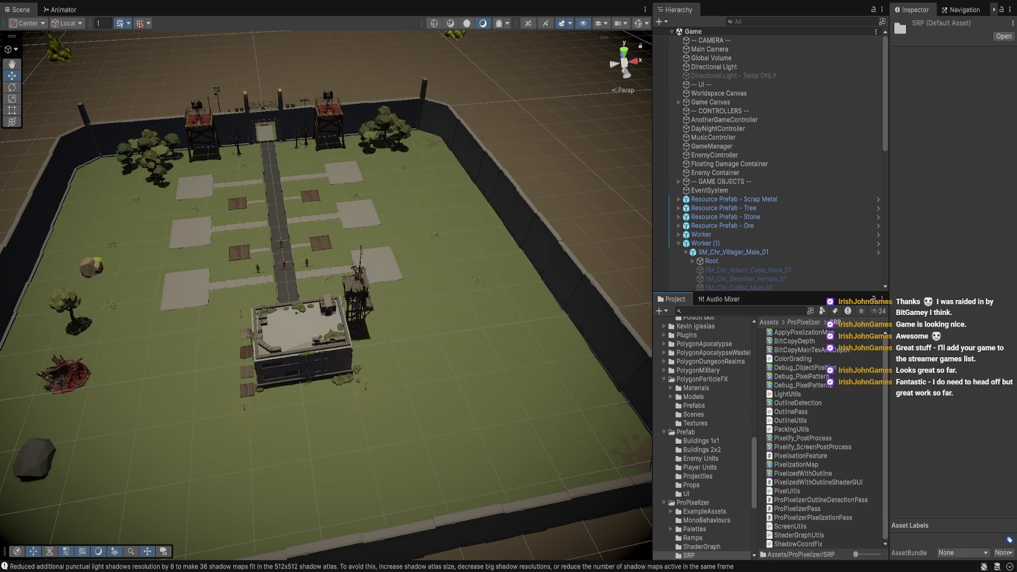
{"action": "left_click", "coordinate": [800, 455]}
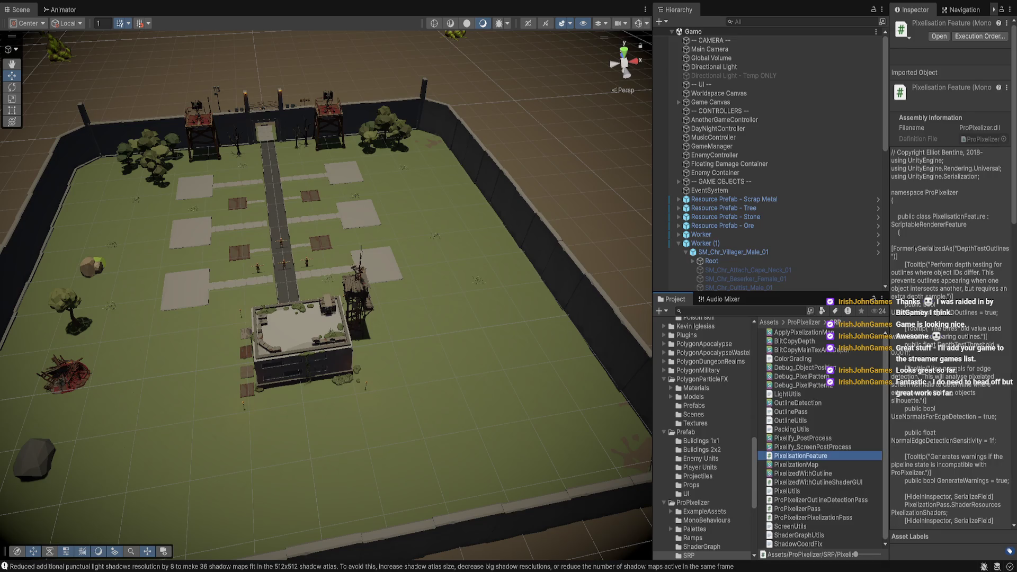
{"action": "left_click_drag", "start_coordinate": [888, 419], "coordinate": [849, 419]}
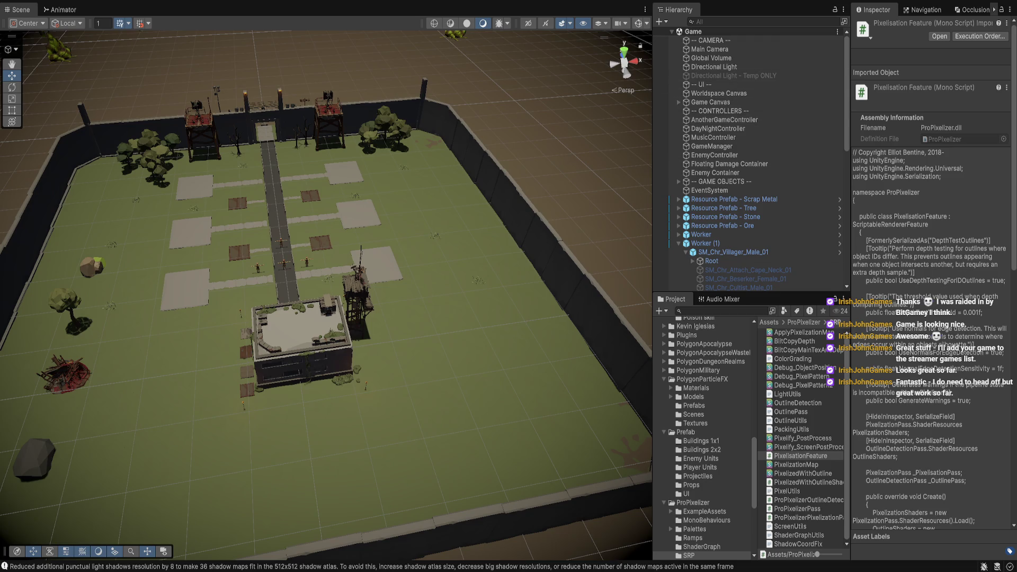
{"action": "scroll", "coordinate": [703, 438], "scroll_direction": "down", "scroll_amount": 6}
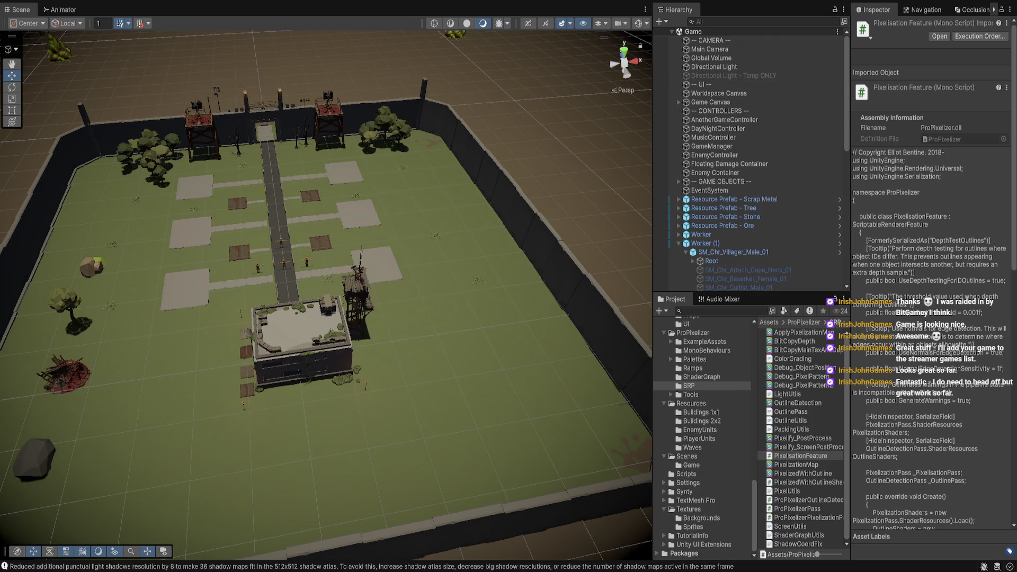
{"action": "left_click", "coordinate": [800, 455]}
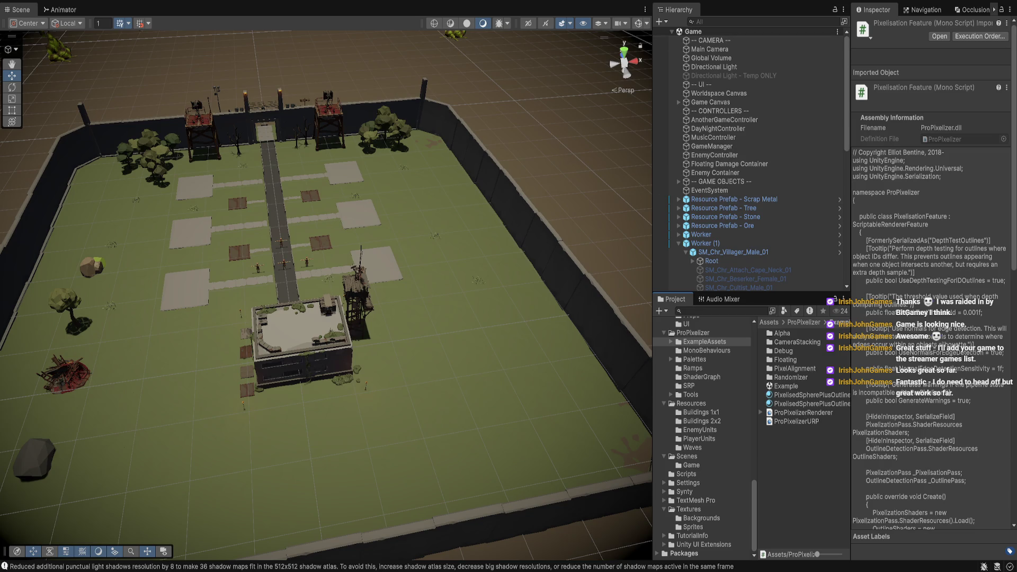
- Give ProPixelizerURP 4 shadow cascades and lower shadow quality from Medium to Low
{"action": "left_click", "coordinate": [797, 422]}
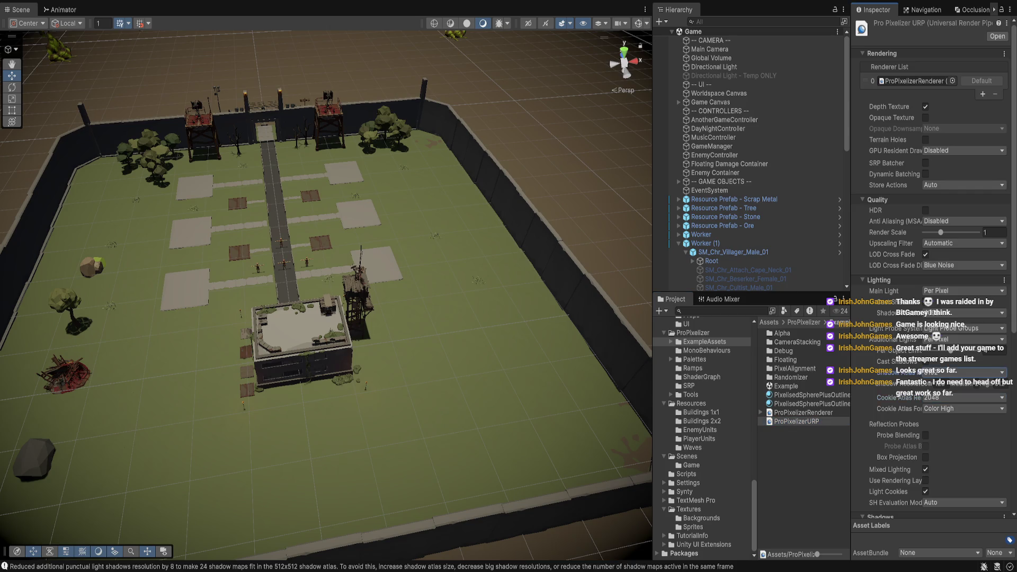
{"action": "scroll", "coordinate": [933, 265], "scroll_direction": "down", "scroll_amount": 5}
{"action": "scroll", "coordinate": [932, 265], "scroll_direction": "down", "scroll_amount": 5}
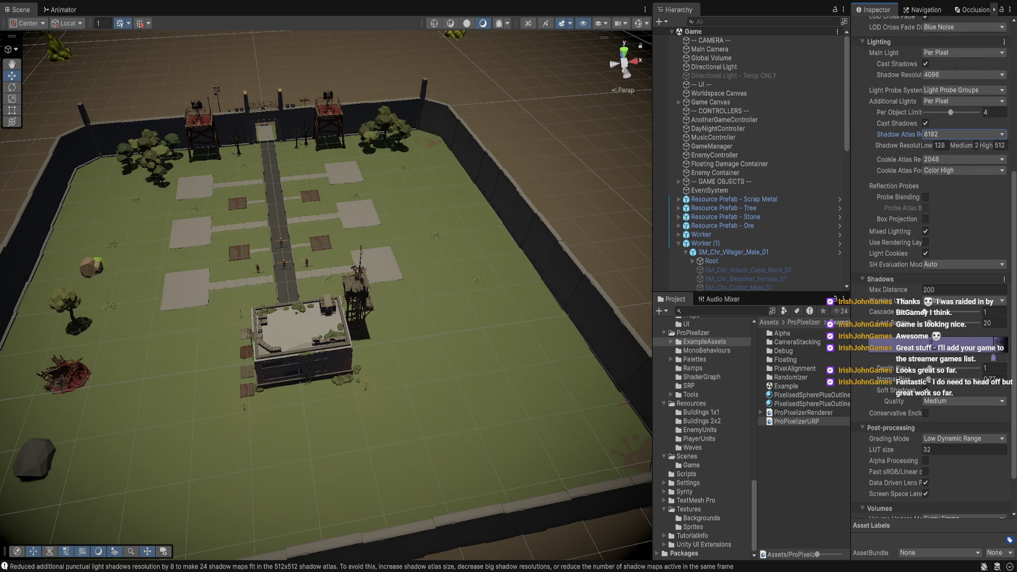
{"action": "left_click", "coordinate": [978, 312]}
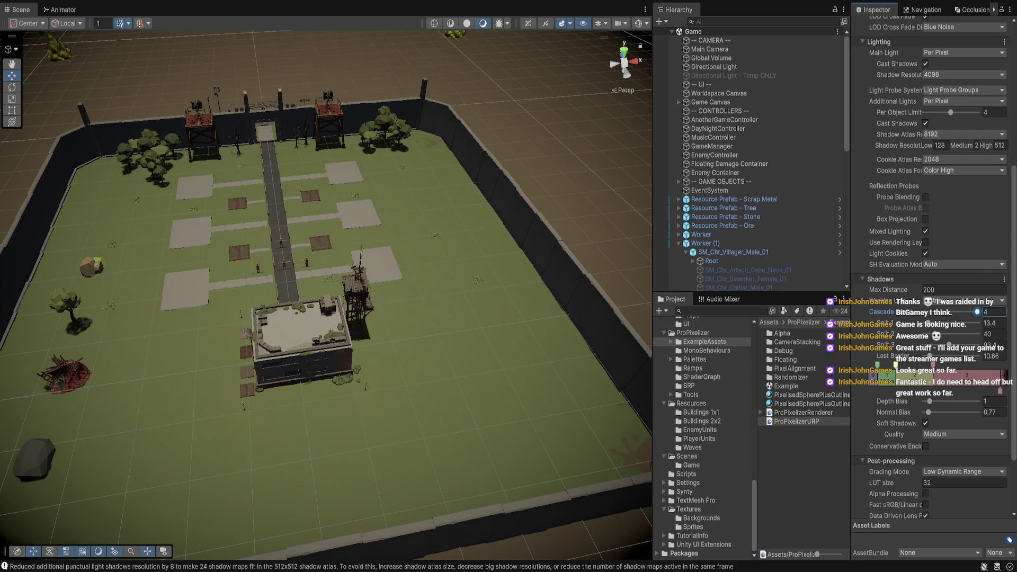
{"action": "scroll", "coordinate": [932, 265], "scroll_direction": "down", "scroll_amount": 3}
{"action": "left_click", "coordinate": [949, 375]}
- Turn off adaptive performance, set GPU Resident Drawer to Instanced Drawing, then view ProPixelizerRenderer
{"action": "scroll", "coordinate": [933, 318], "scroll_direction": "down", "scroll_amount": 1}
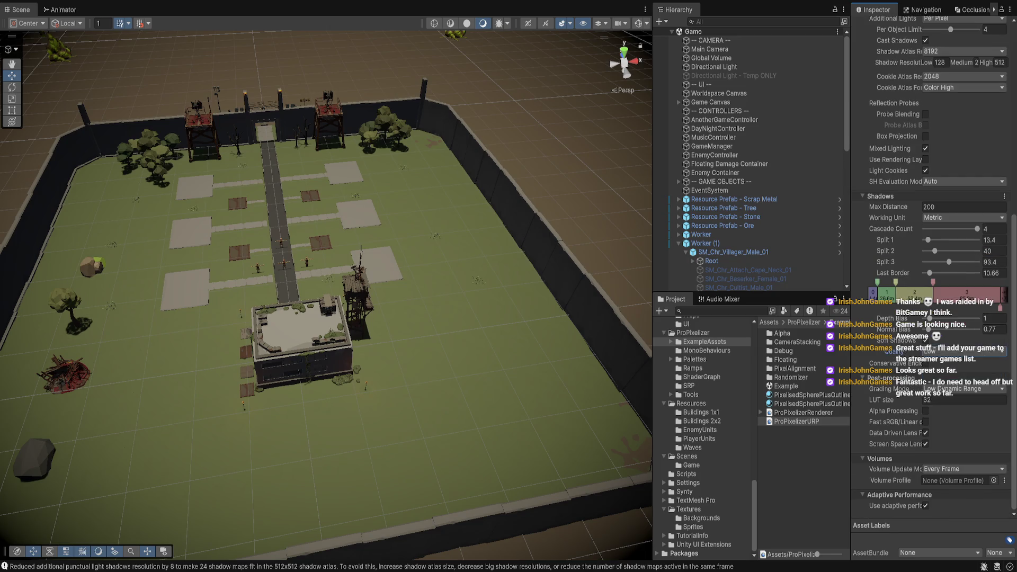
{"action": "left_click", "coordinate": [926, 506]}
{"action": "scroll", "coordinate": [933, 318], "scroll_direction": "up", "scroll_amount": 15}
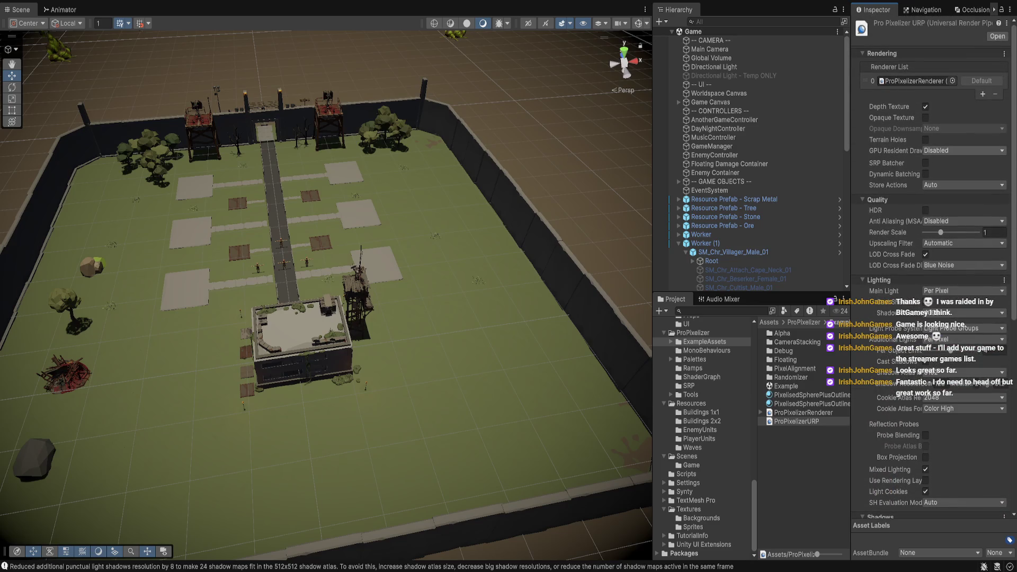
{"action": "left_click", "coordinate": [948, 160]}
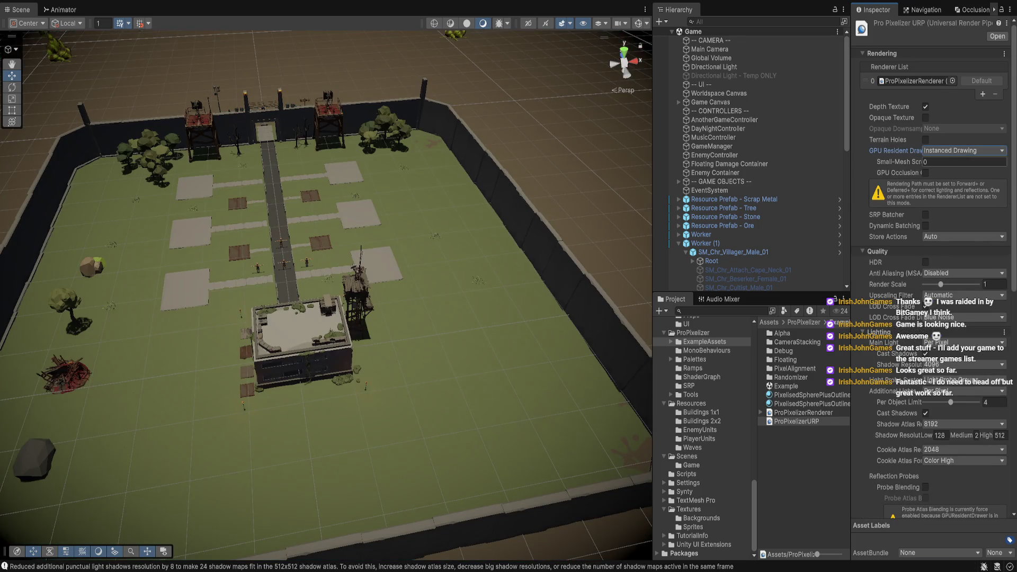
{"action": "left_click", "coordinate": [804, 412]}
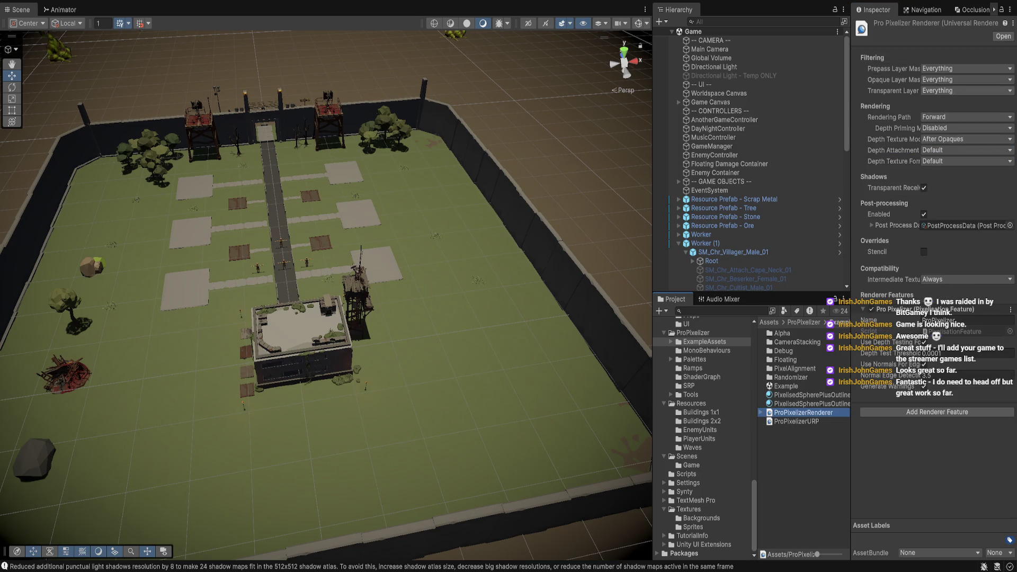
- Set ProPixelizerRenderer's Rendering Path to Forward+ and enable the SRP Batcher in ProPixelizerURP
{"action": "left_click", "coordinate": [964, 117]}
{"action": "left_click", "coordinate": [943, 128]}
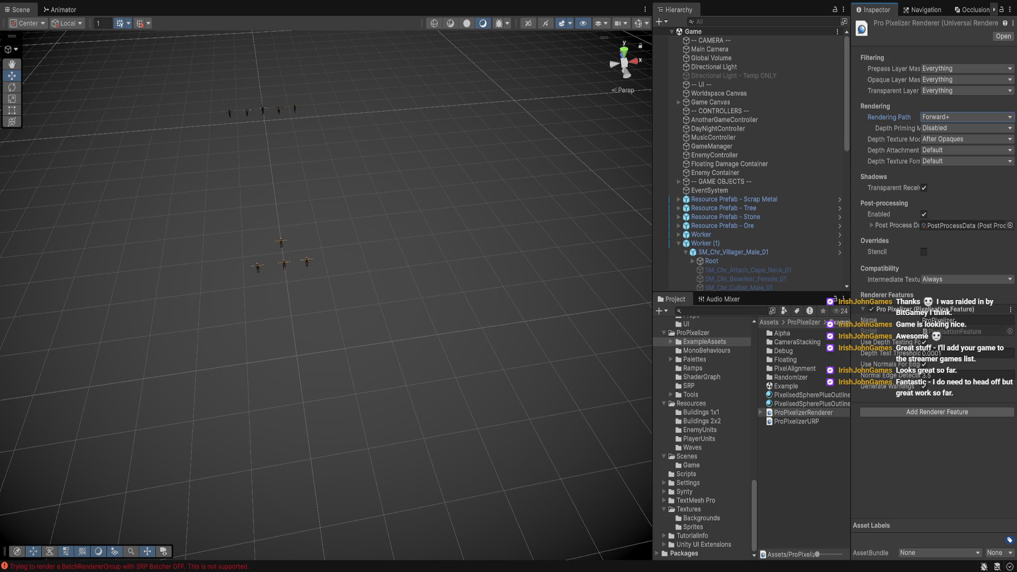
{"action": "left_click", "coordinate": [796, 421]}
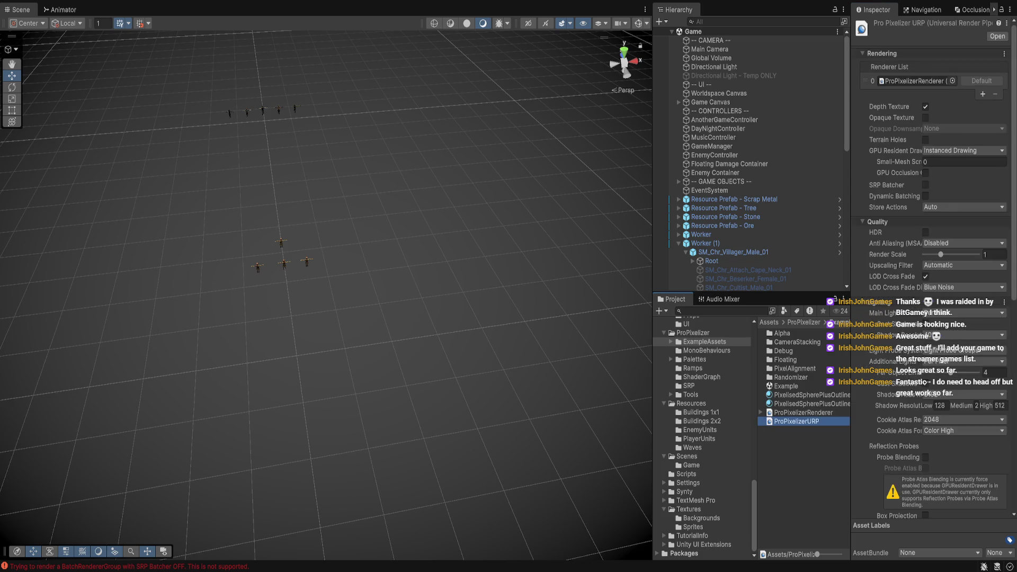
{"action": "left_click", "coordinate": [925, 185]}
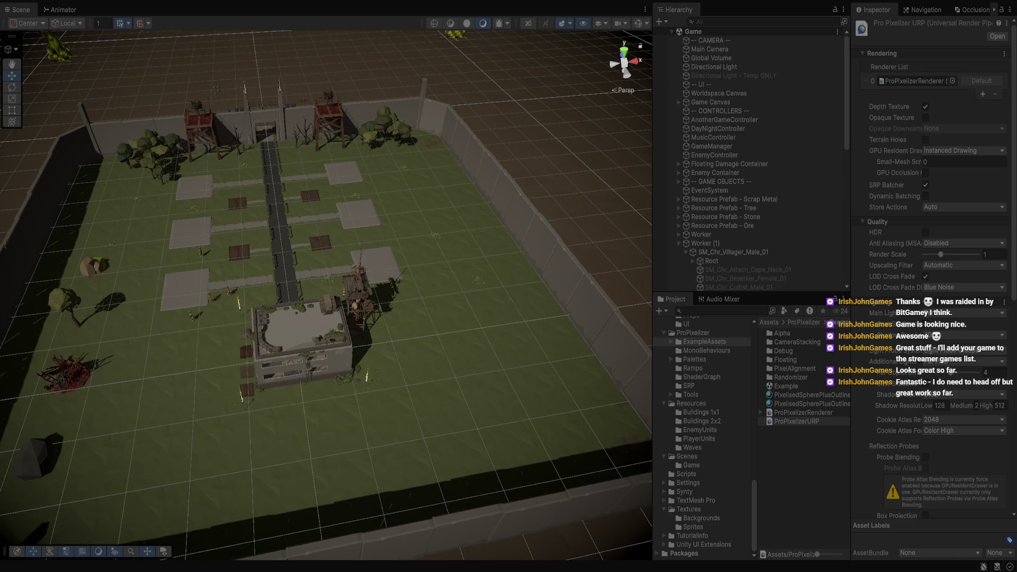
{"action": "scroll", "coordinate": [326, 292], "scroll_direction": "down", "scroll_amount": 8}
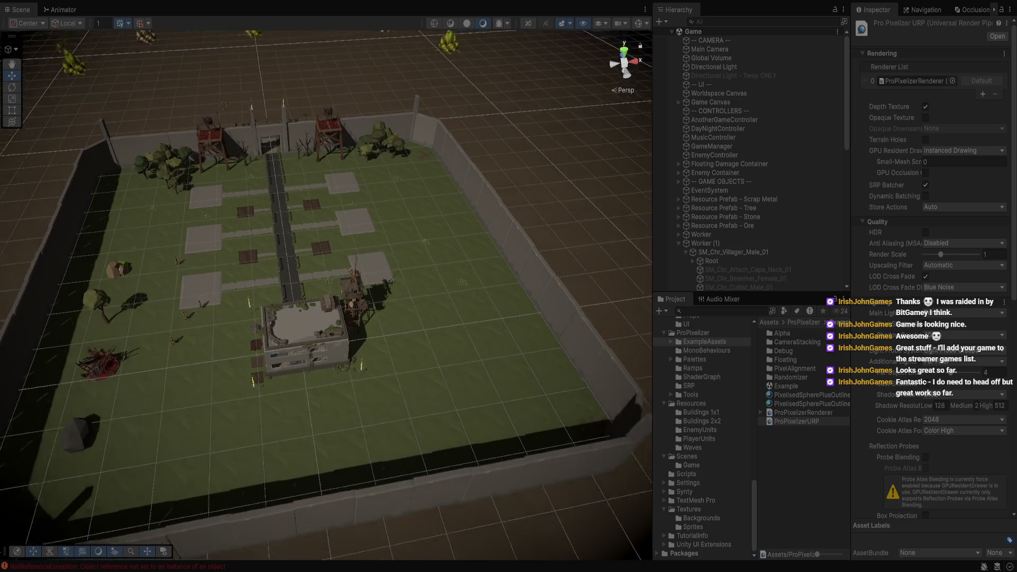
- Lower the Main Camera to position 0, 50, -35 with orthographic size 27.23
{"action": "left_click_drag", "start_coordinate": [326, 292], "coordinate": [265, 297]}
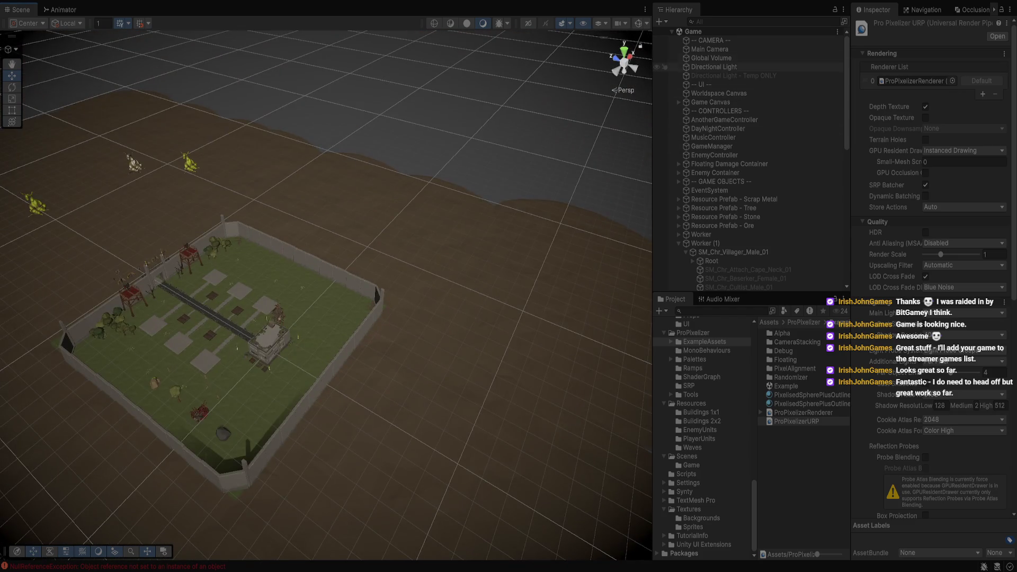
{"action": "left_click", "coordinate": [711, 49]}
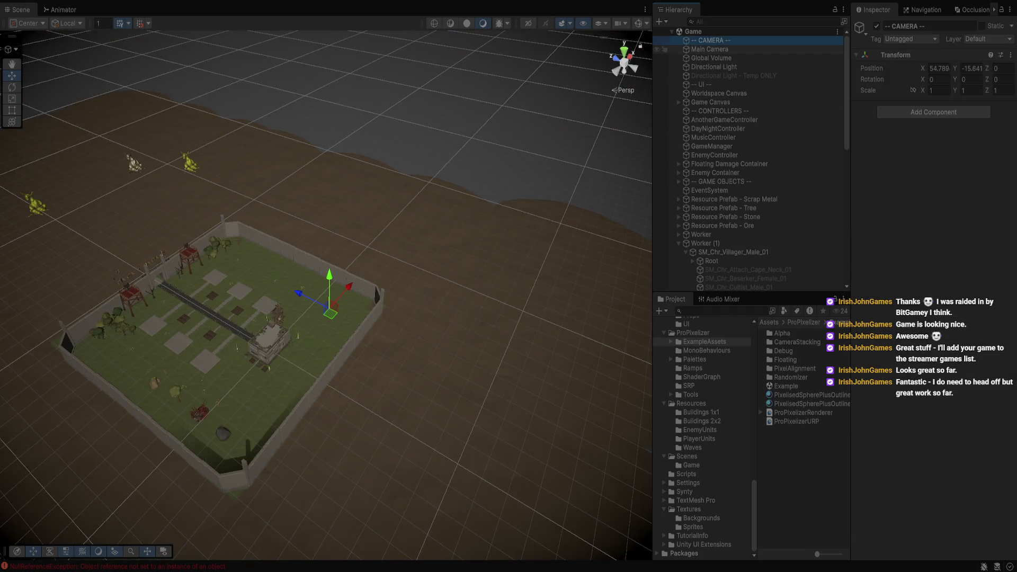
{"action": "key", "text": "f"}
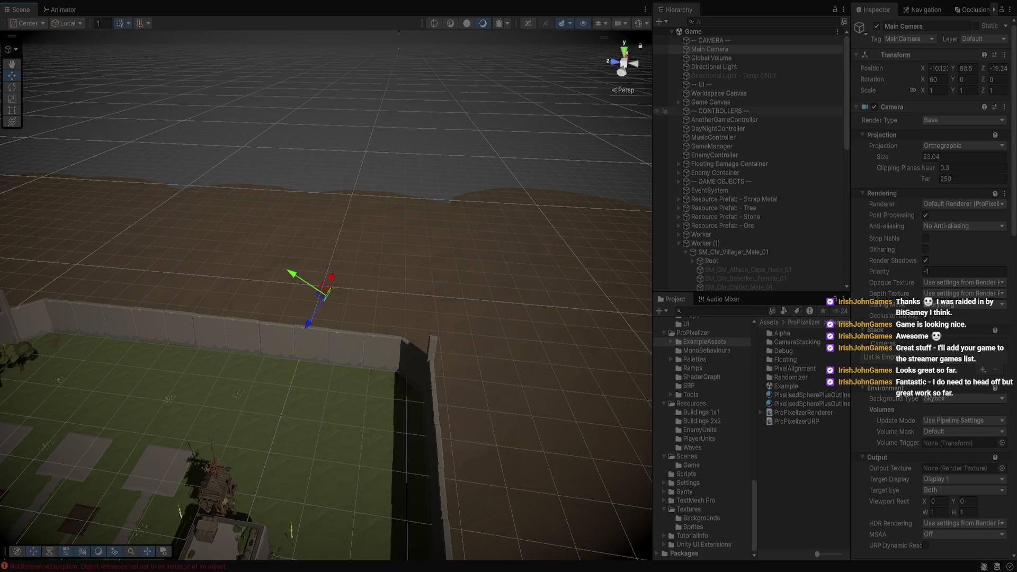
{"action": "left_click", "coordinate": [710, 49]}
{"action": "mouse_move", "coordinate": [292, 273]}
{"action": "left_mouse_down"}
{"action": "mouse_move", "coordinate": [283, 42]}
{"action": "mouse_move", "coordinate": [292, 477]}
{"action": "mouse_move", "coordinate": [291, 219]}
{"action": "mouse_move", "coordinate": [212, 236]}
{"action": "mouse_move", "coordinate": [207, 209]}
{"action": "left_mouse_up"}
{"action": "scroll", "coordinate": [326, 286], "scroll_direction": "down", "scroll_amount": 5}
{"action": "left_click", "coordinate": [964, 157]}
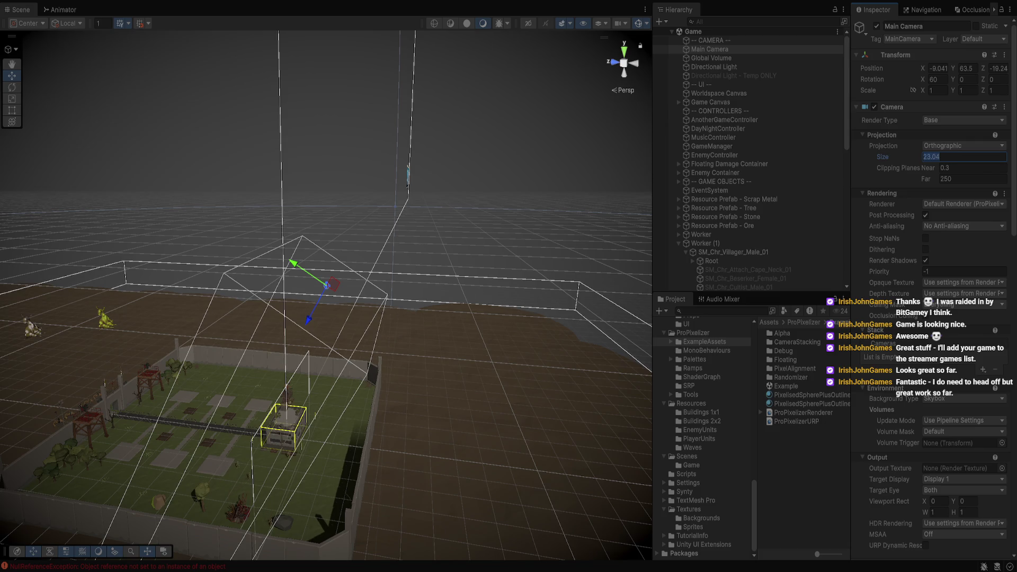
{"action": "left_click", "coordinate": [972, 167]}
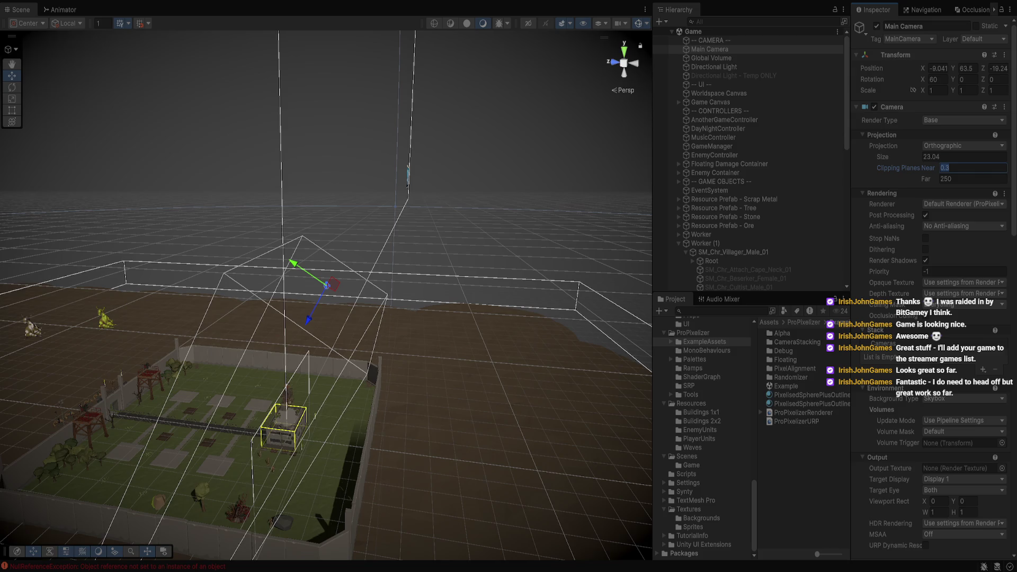
{"action": "key", "text": "Return"}
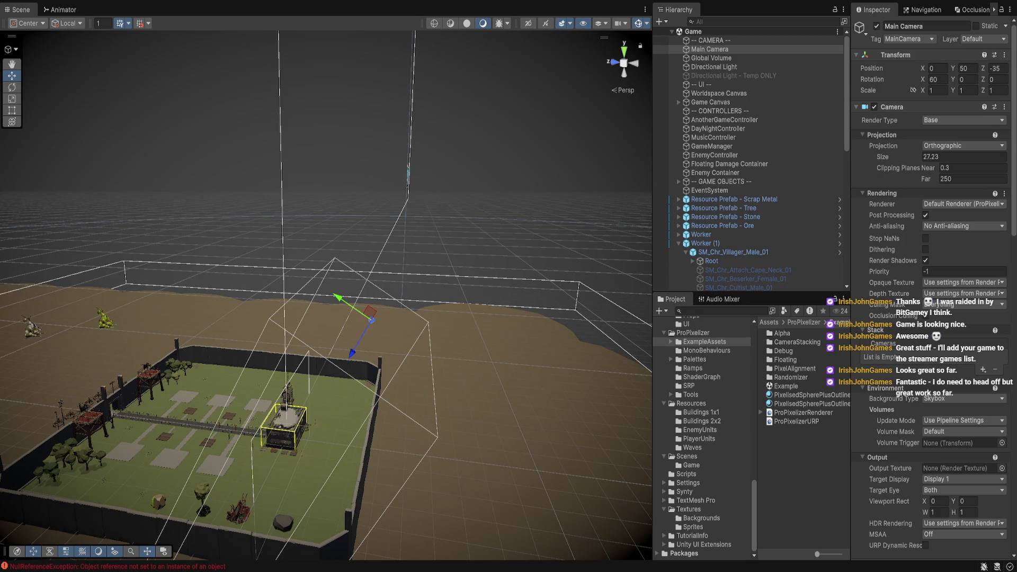
- Expand the ExampleAssets folder in the Project panel
{"action": "scroll", "coordinate": [750, 159], "scroll_direction": "down", "scroll_amount": 5}
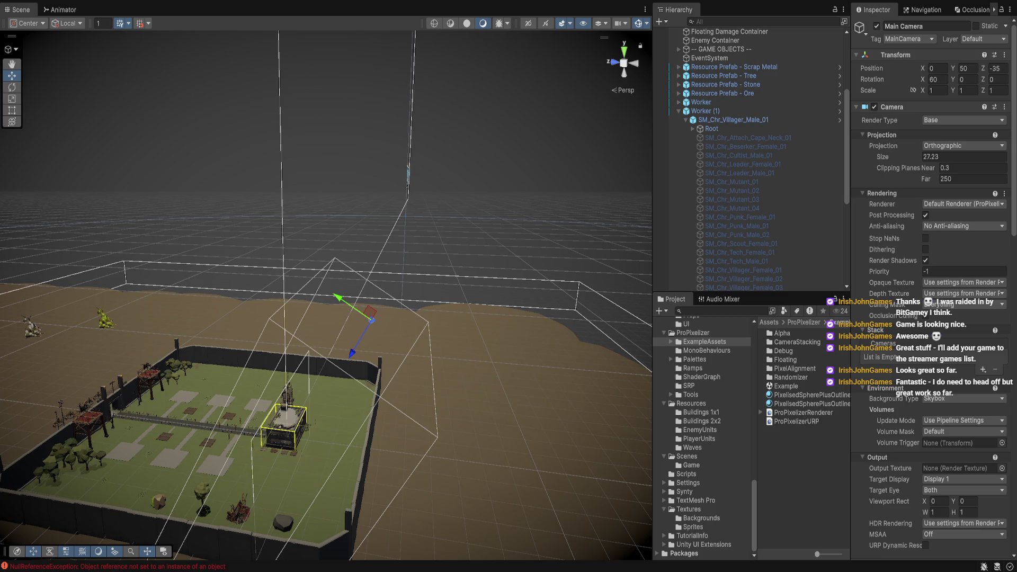
{"action": "left_click", "coordinate": [704, 342]}
{"action": "key", "text": "Right"}
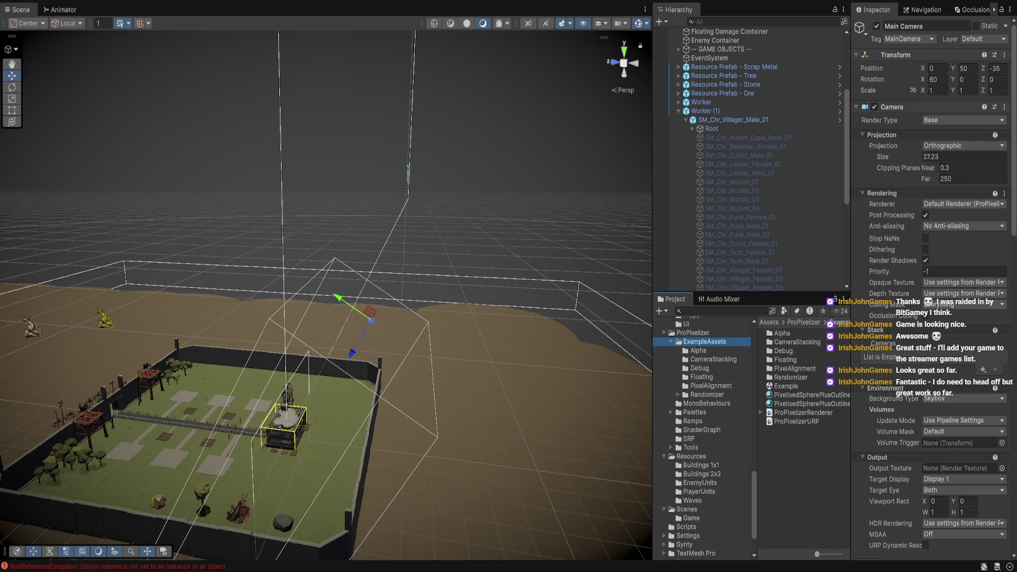
- Open the Example_NoCreep scene from the Floating folder and frame its floor plane
{"action": "left_click", "coordinate": [702, 376]}
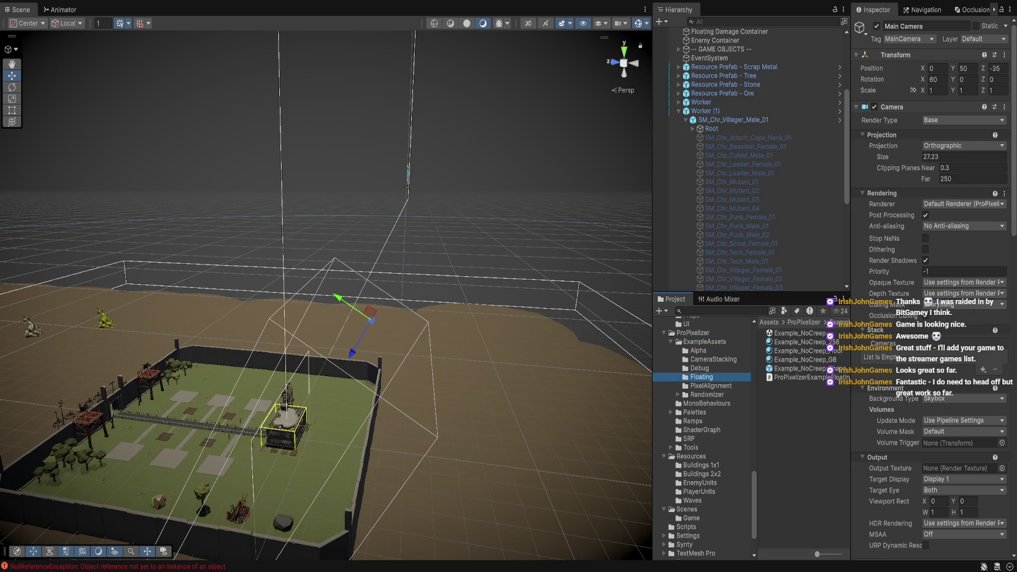
{"action": "double_click", "coordinate": [797, 334]}
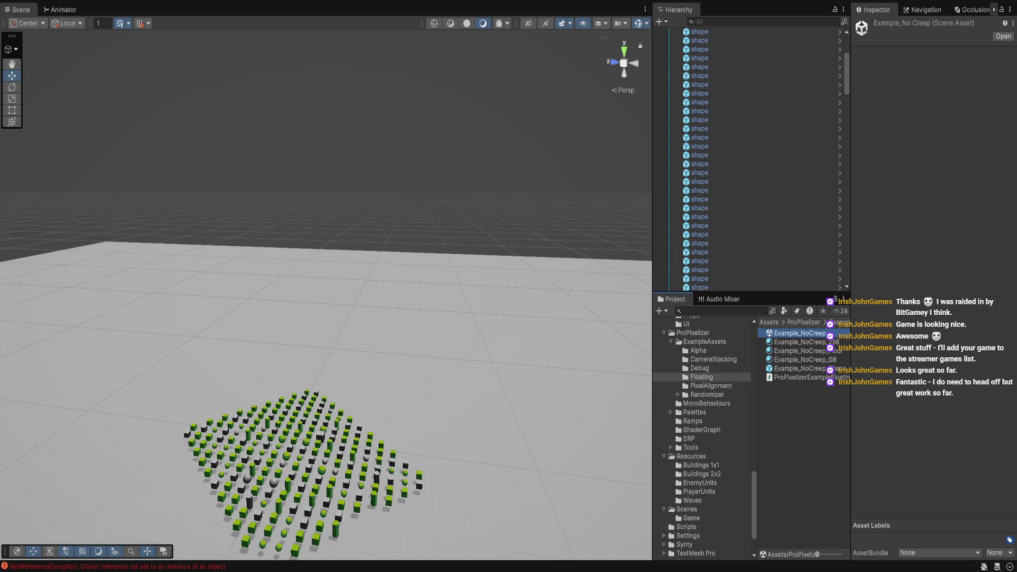
{"action": "left_click", "coordinate": [286, 433]}
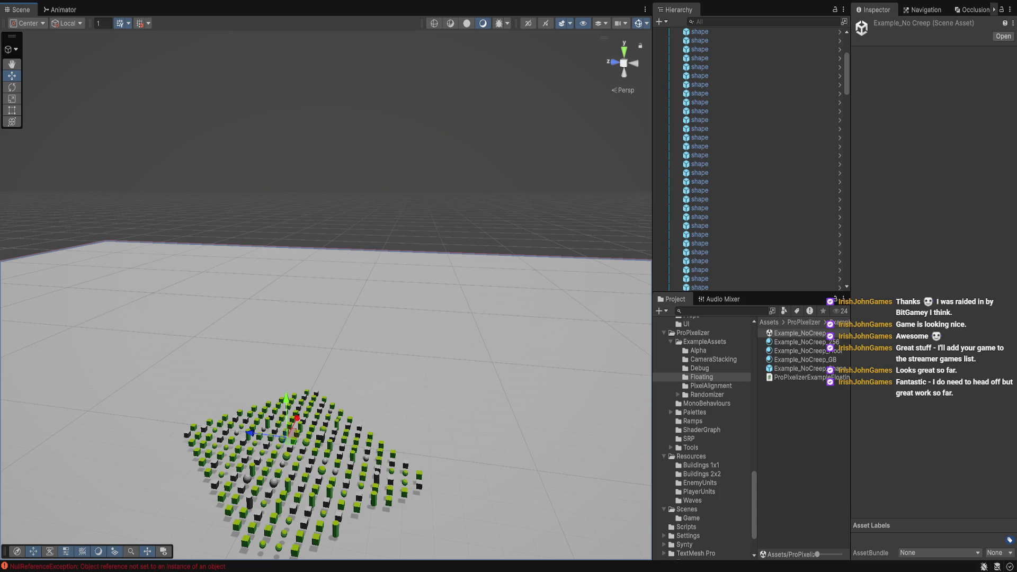
{"action": "key", "text": "f"}
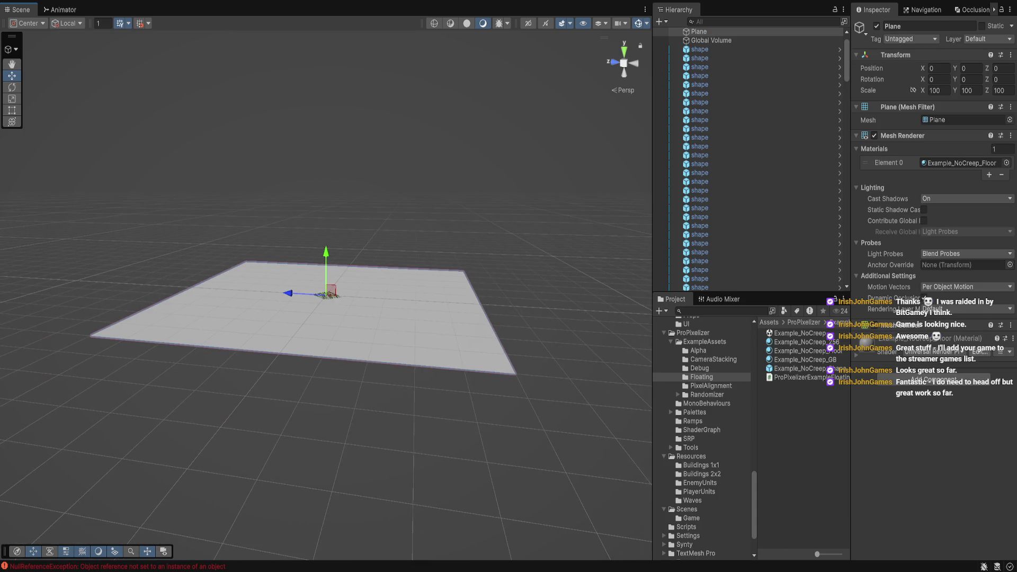
{"action": "scroll", "coordinate": [326, 292], "scroll_direction": "up", "scroll_amount": 5}
{"action": "scroll", "coordinate": [326, 291], "scroll_direction": "down", "scroll_amount": 10}
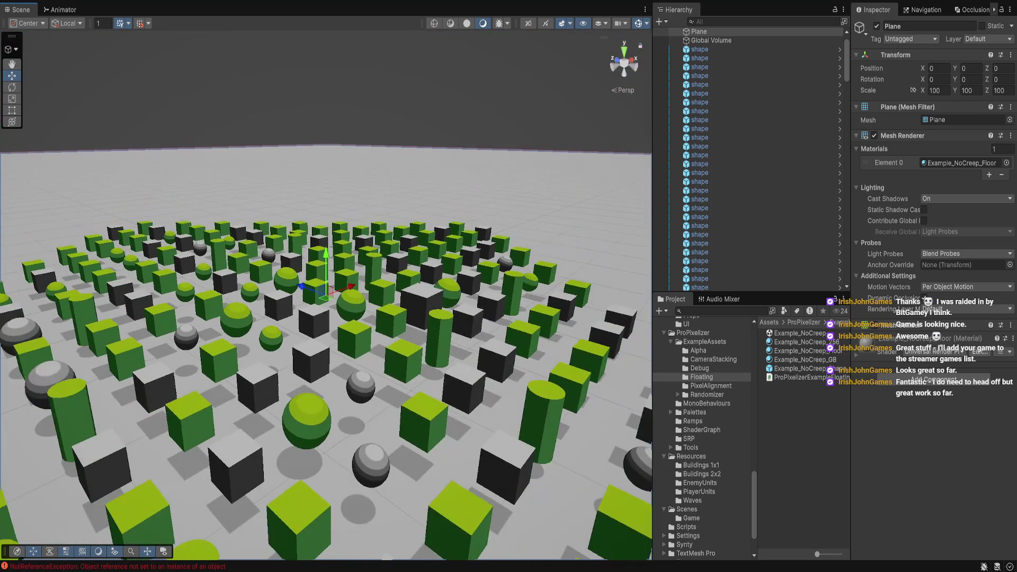
- Look down on the floating shapes, zoom in on the green cube, and select Main Camera
{"action": "left_click_drag", "start_coordinate": [326, 292], "coordinate": [325, 339]}
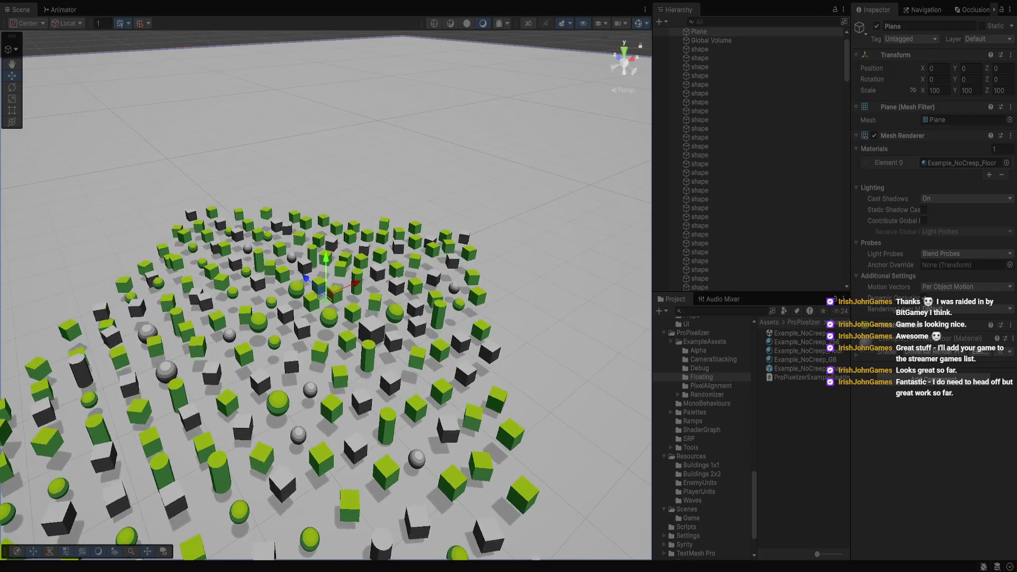
{"action": "key", "text": "f"}
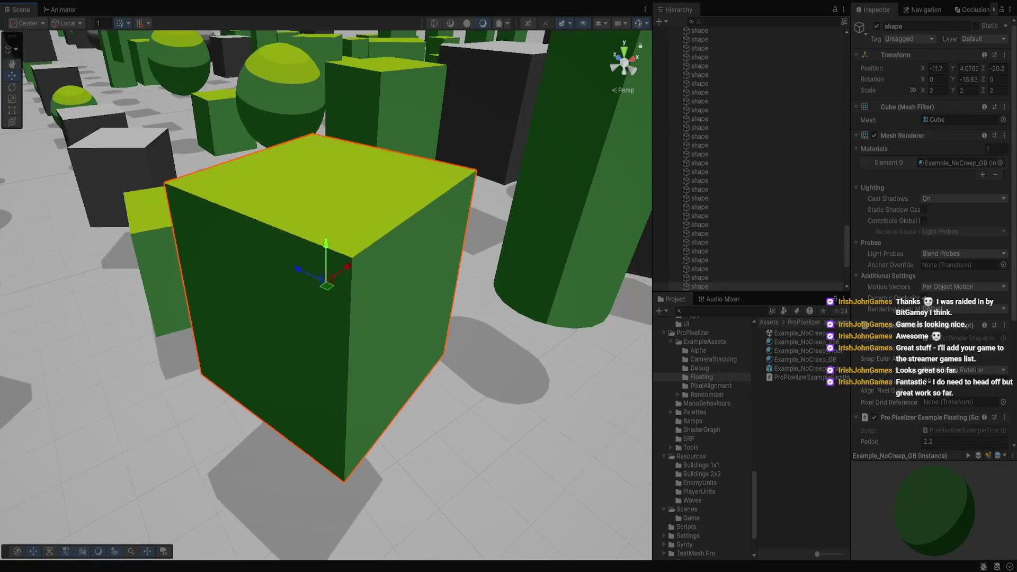
{"action": "scroll", "coordinate": [326, 291], "scroll_direction": "down", "scroll_amount": 5}
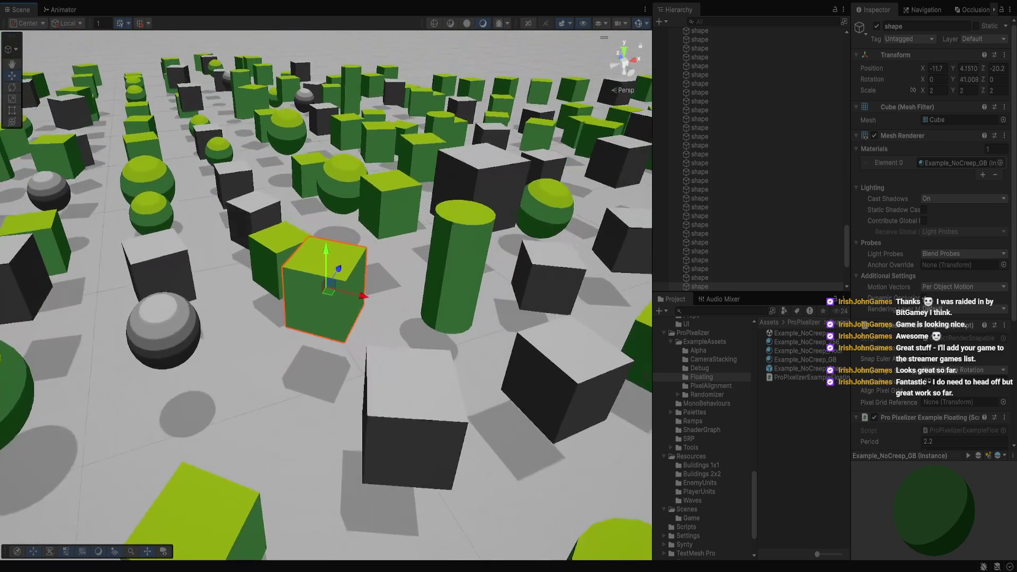
{"action": "scroll", "coordinate": [932, 238], "scroll_direction": "down", "scroll_amount": 5}
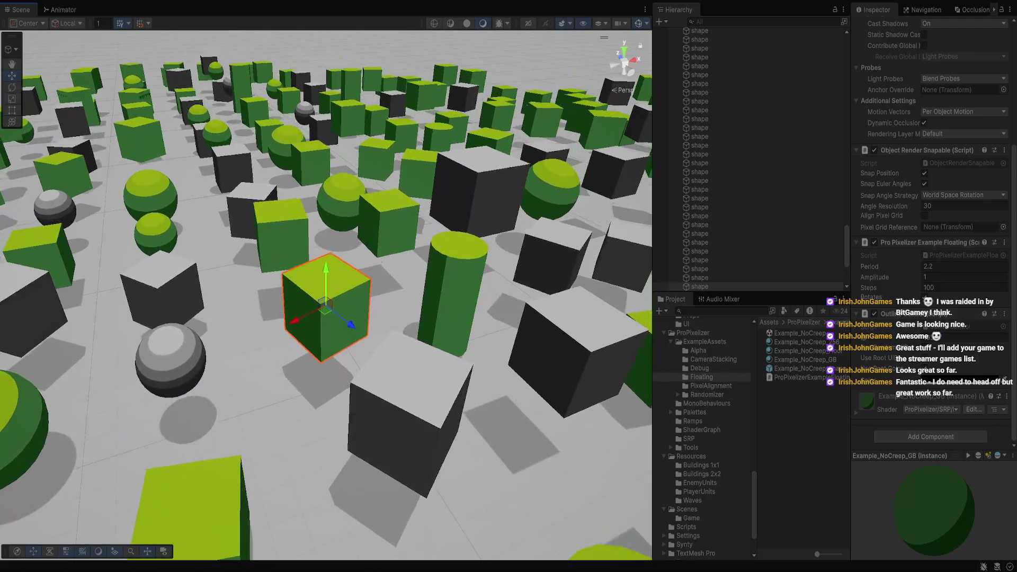
{"action": "scroll", "coordinate": [933, 238], "scroll_direction": "up", "scroll_amount": 2}
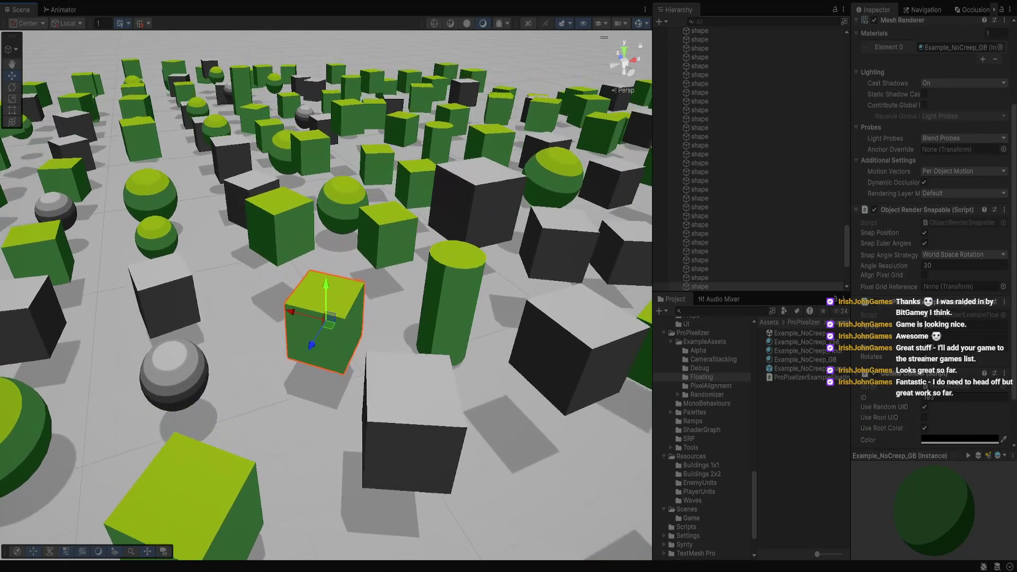
{"action": "scroll", "coordinate": [933, 239], "scroll_direction": "down", "scroll_amount": 1}
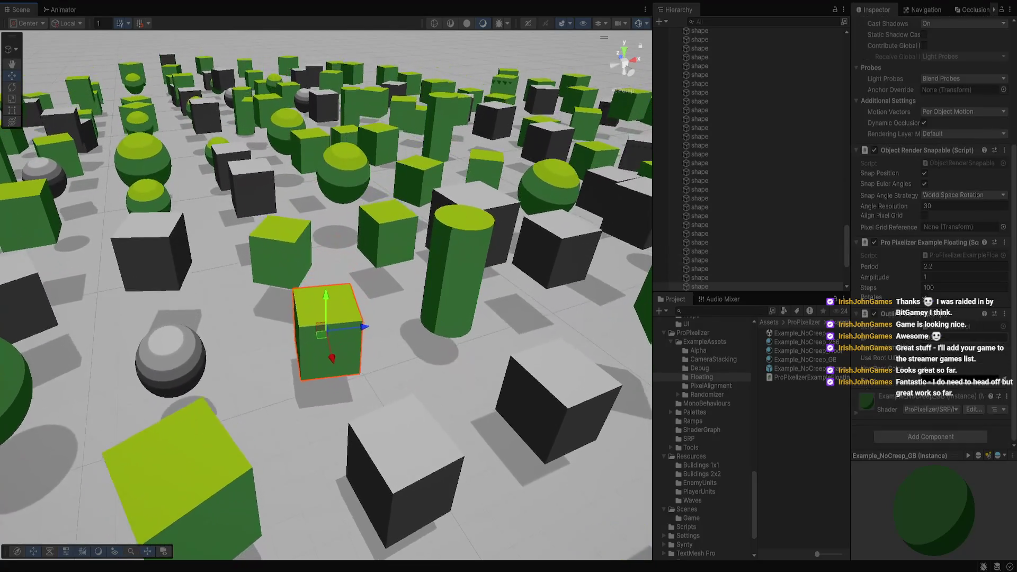
{"action": "scroll", "coordinate": [933, 239], "scroll_direction": "up", "scroll_amount": 5}
{"action": "scroll", "coordinate": [742, 185], "scroll_direction": "up", "scroll_amount": 3}
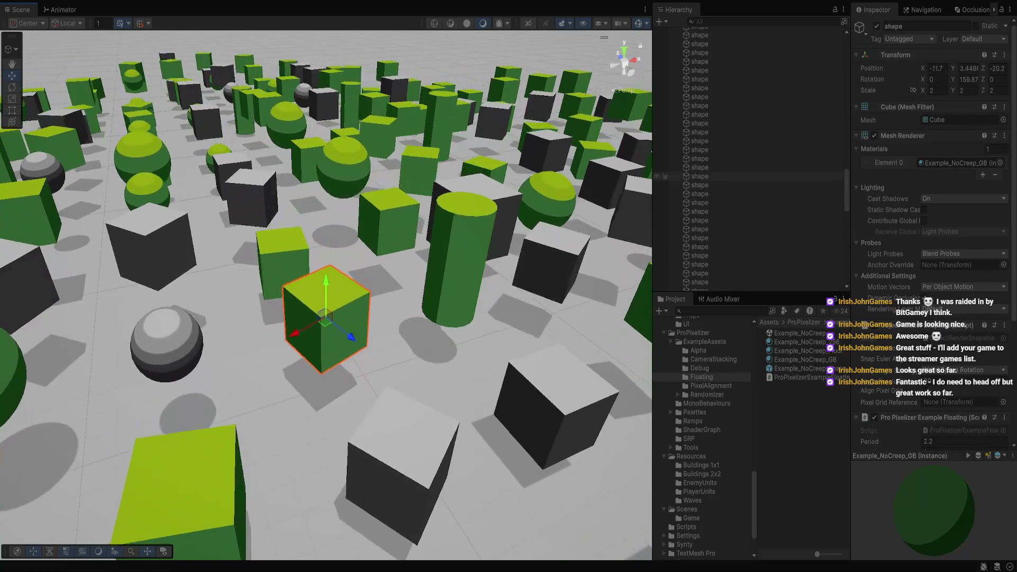
{"action": "scroll", "coordinate": [742, 159], "scroll_direction": "up", "scroll_amount": 3}
{"action": "left_click", "coordinate": [710, 49]}
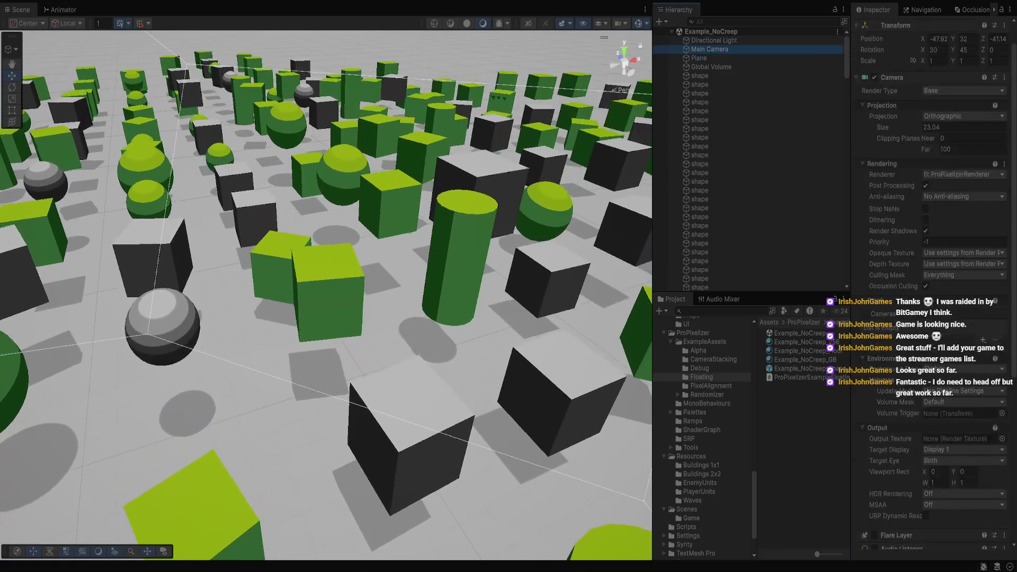
- Try Pixel Size values 0.15, -0.29 and 0.18 on the Main Camera's ProPixelizer Camera Snap
{"action": "scroll", "coordinate": [933, 265], "scroll_direction": "down", "scroll_amount": 10}
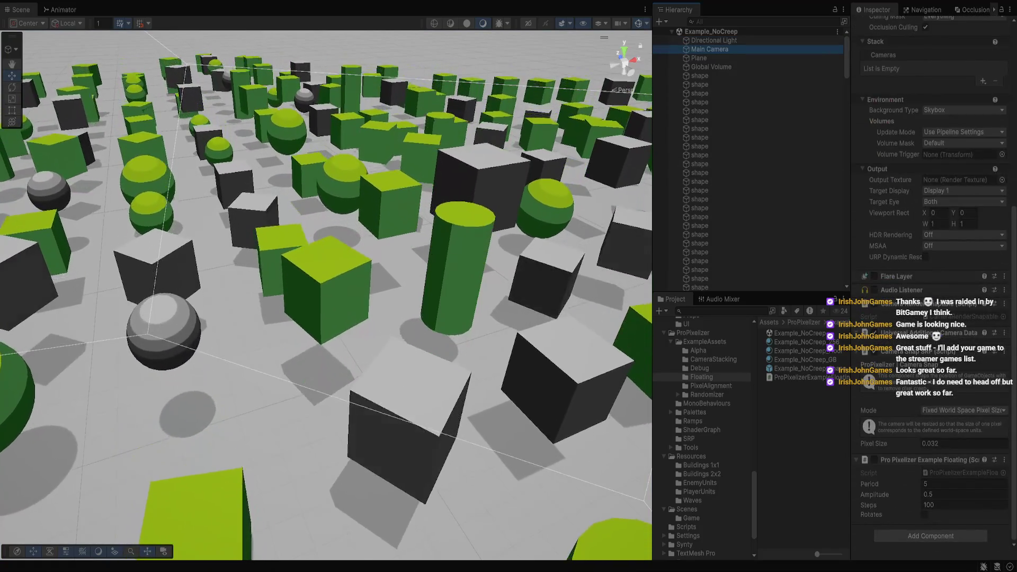
{"action": "left_click", "coordinate": [964, 444]}
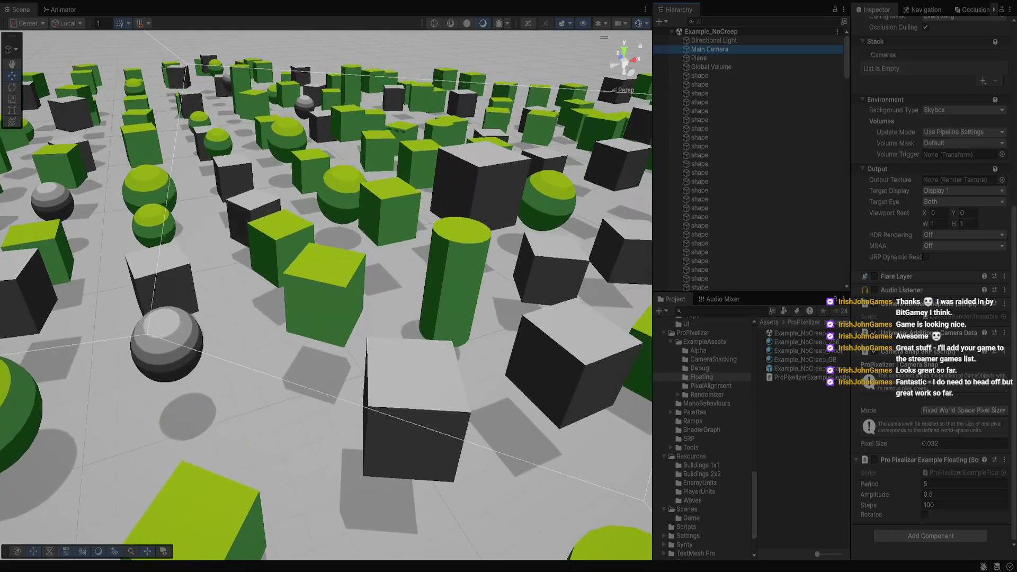
{"action": "type", "text": "0.15"}
{"action": "key", "text": "ctrl+a"}
{"action": "type", "text": "-0.29"}
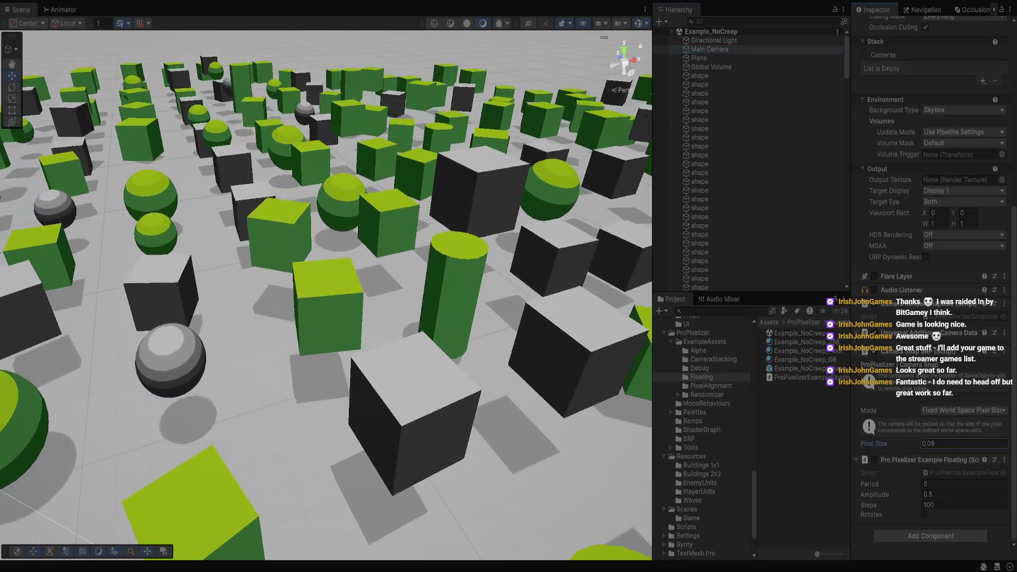
{"action": "key", "text": "ctrl+a"}
{"action": "type", "text": "0.18"}
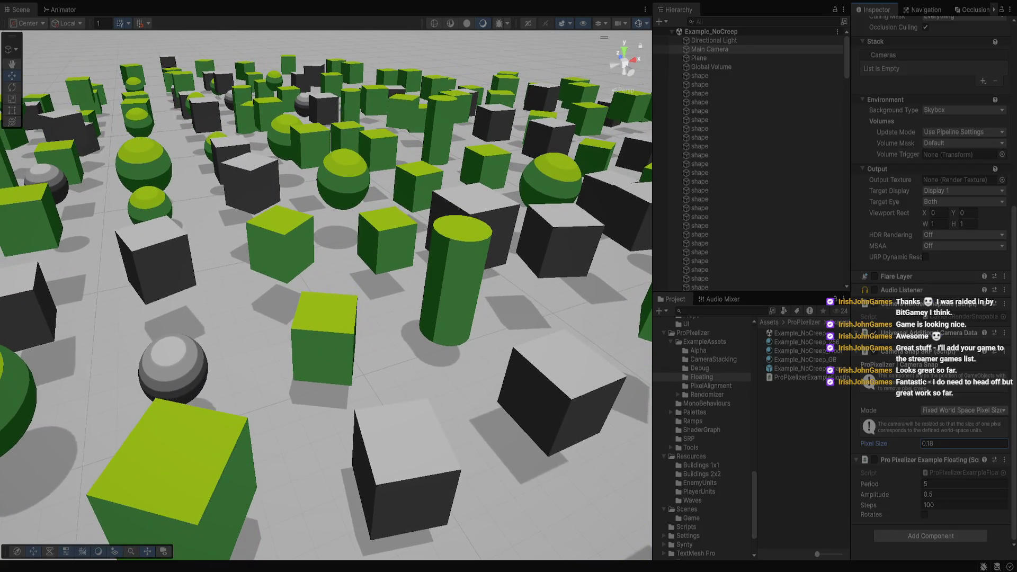
- Switch Mode to Use Camera Size, undo back to fixed world-space pixel size, and select the green cylinder
{"action": "left_click", "coordinate": [964, 410]}
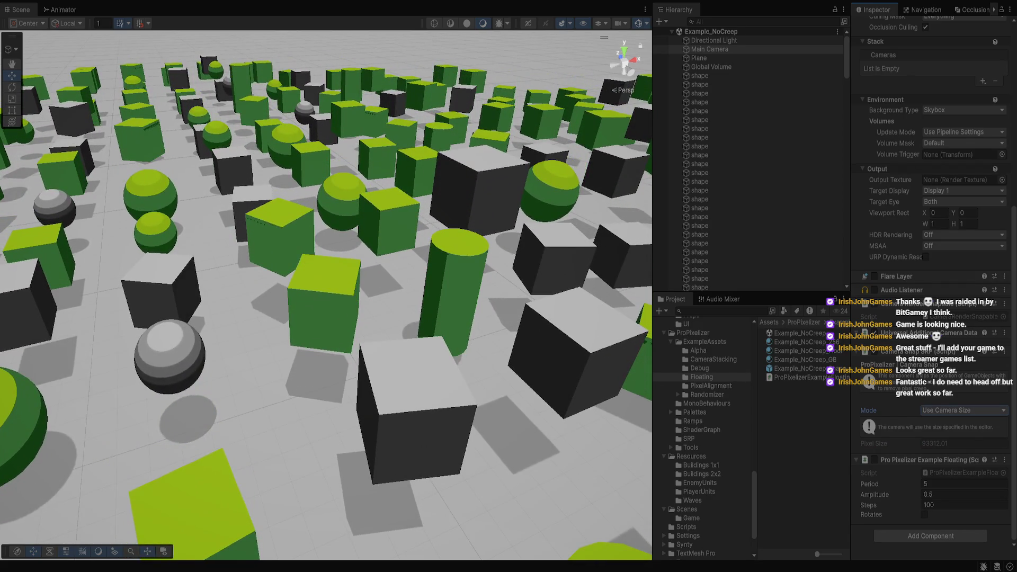
{"action": "key", "text": "ctrl+z"}
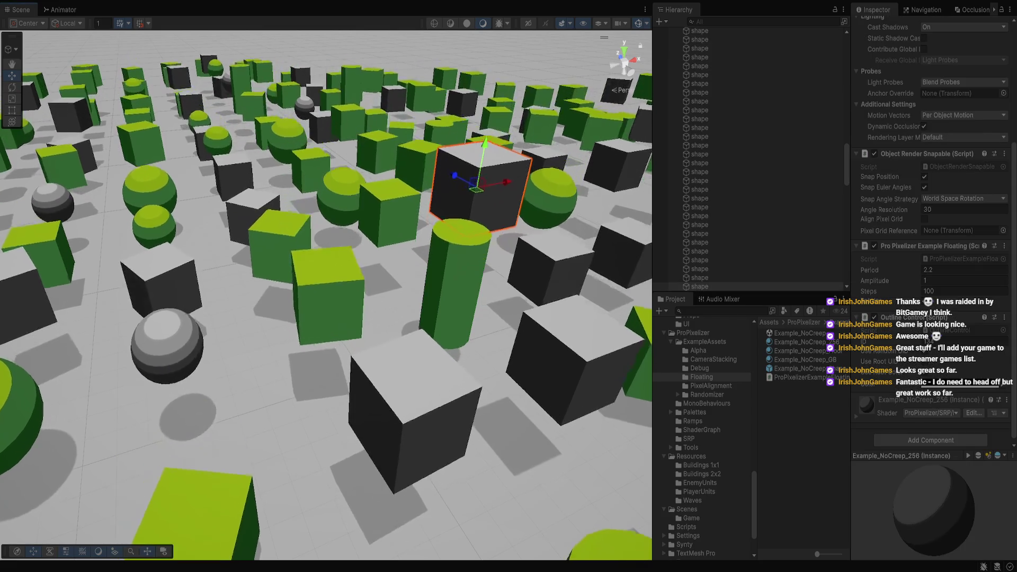
{"action": "left_click", "coordinate": [453, 276]}
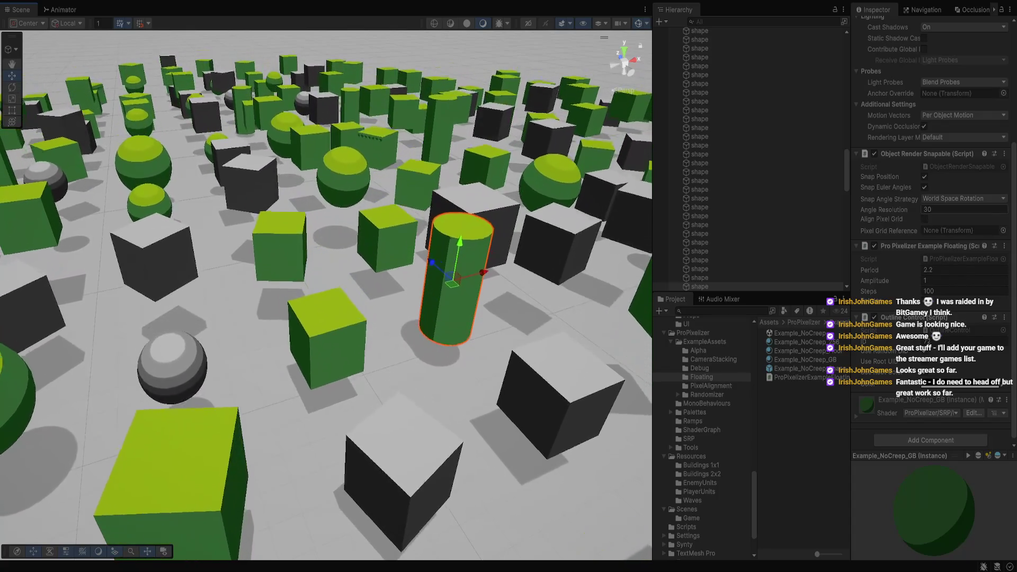
{"action": "scroll", "coordinate": [933, 239], "scroll_direction": "up", "scroll_amount": 5}
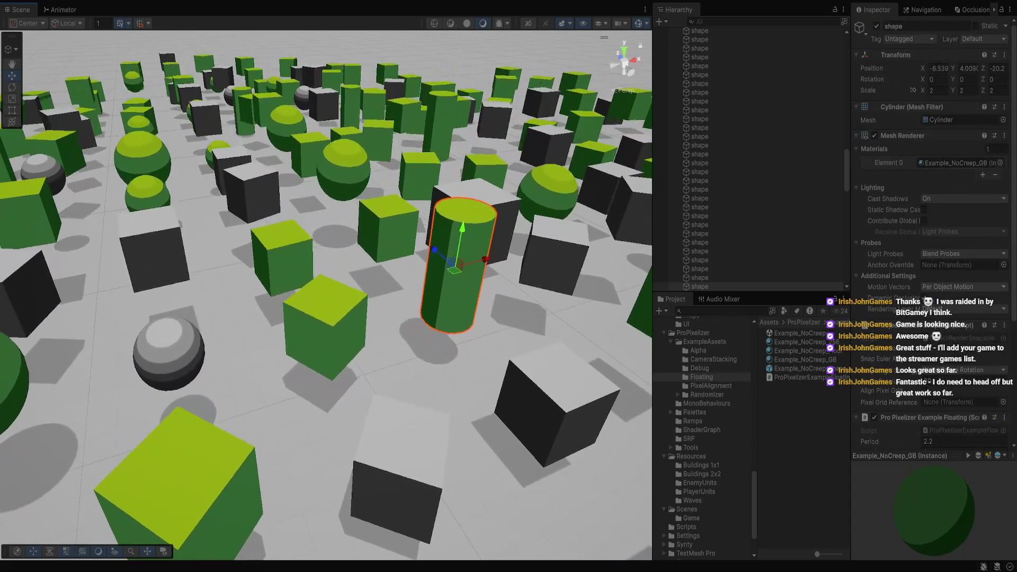
- Scroll the Project window to reach the Randomizer example scene
{"action": "scroll", "coordinate": [932, 238], "scroll_direction": "down", "scroll_amount": 6}
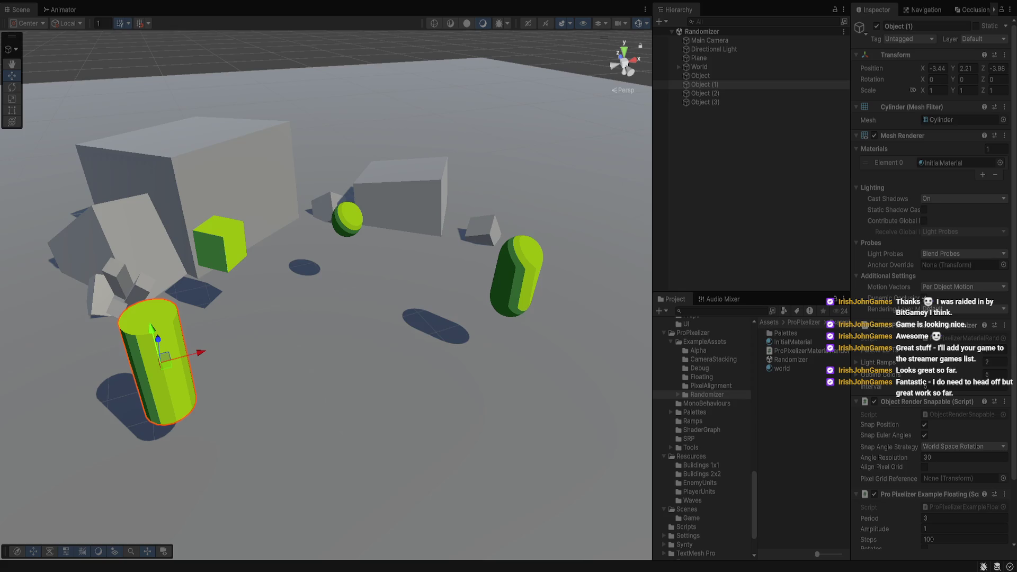
- Play the Randomizer scene and inspect the sphere object's components
{"action": "key", "text": "ctrl+p"}
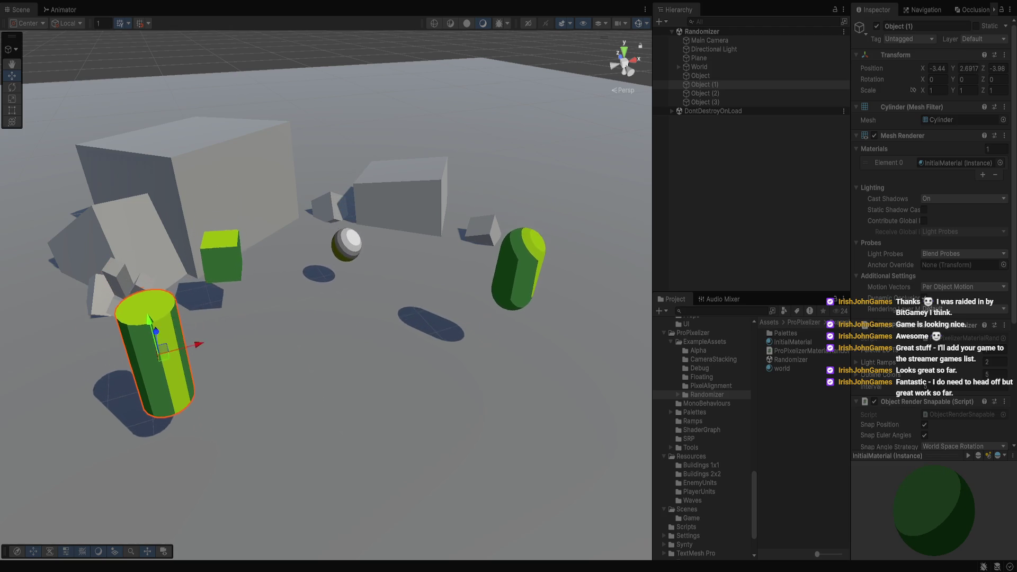
{"action": "left_click", "coordinate": [702, 101]}
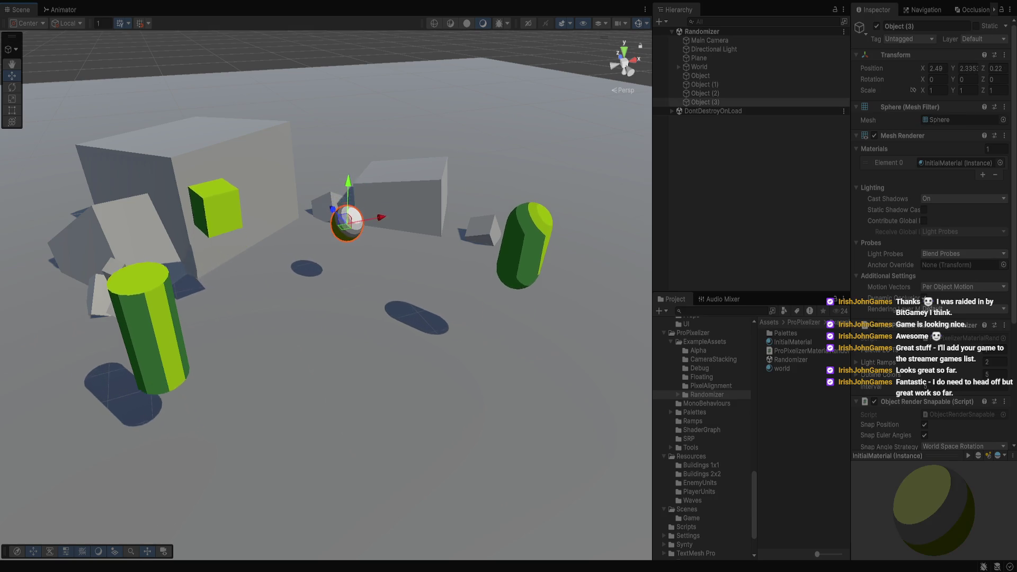
{"action": "scroll", "coordinate": [932, 238], "scroll_direction": "down", "scroll_amount": 4}
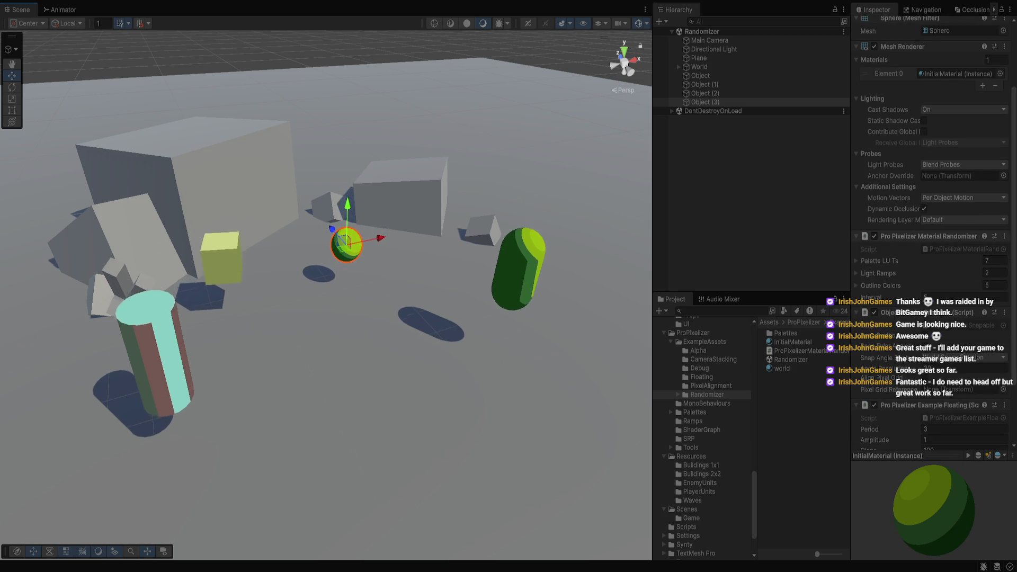
{"action": "scroll", "coordinate": [933, 238], "scroll_direction": "down", "scroll_amount": 3}
{"action": "scroll", "coordinate": [933, 239], "scroll_direction": "up", "scroll_amount": 6}
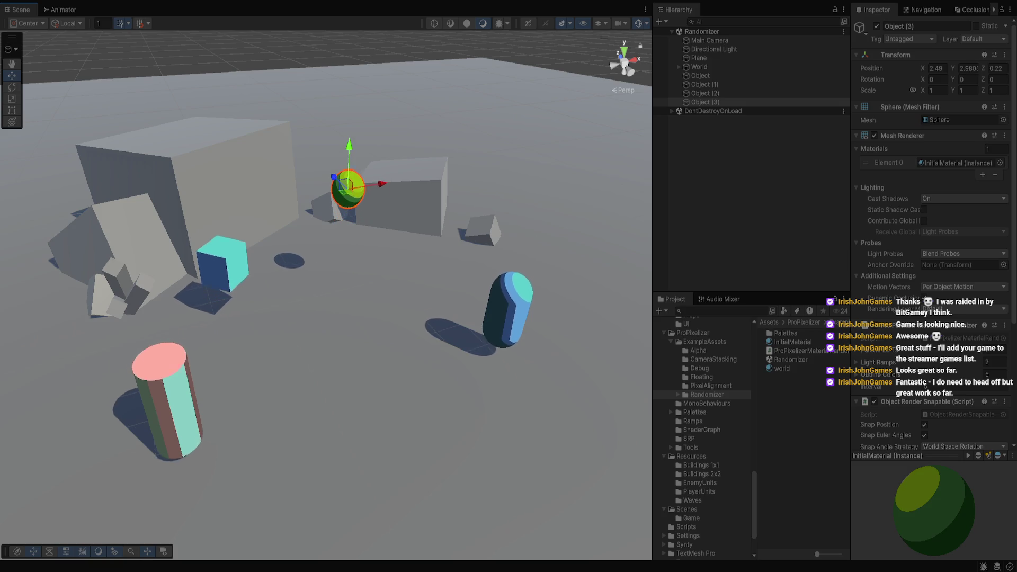
- Browse the Floating example folder, inspect a cube, and view the Main Camera's settings
{"action": "left_click", "coordinate": [705, 341]}
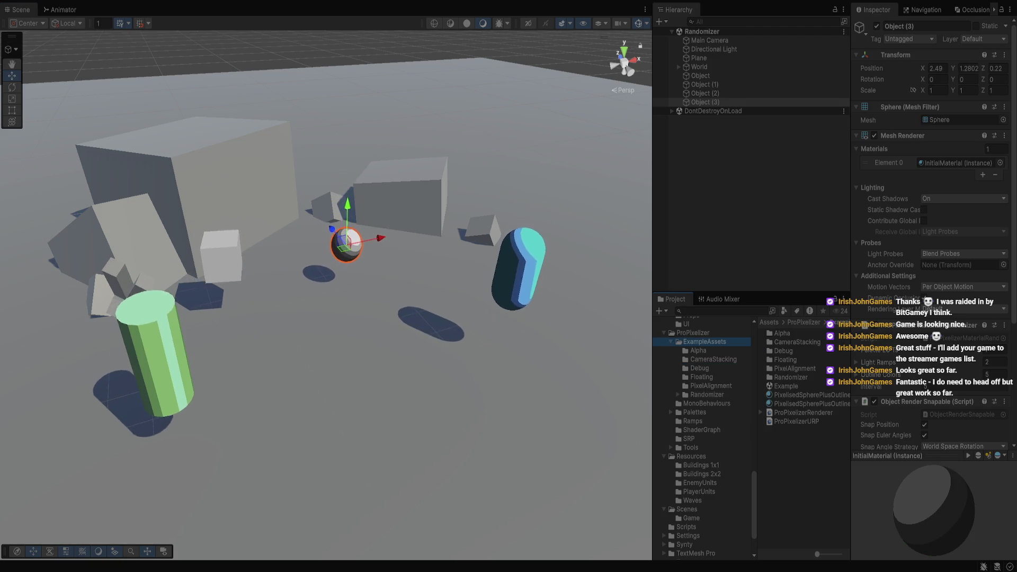
{"action": "left_click", "coordinate": [702, 377]}
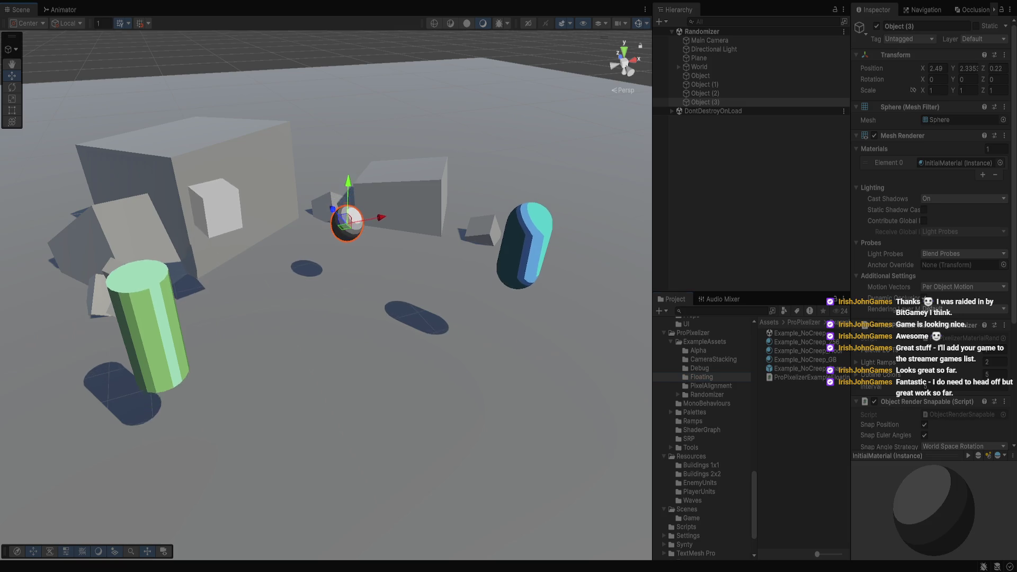
{"action": "left_click", "coordinate": [219, 215]}
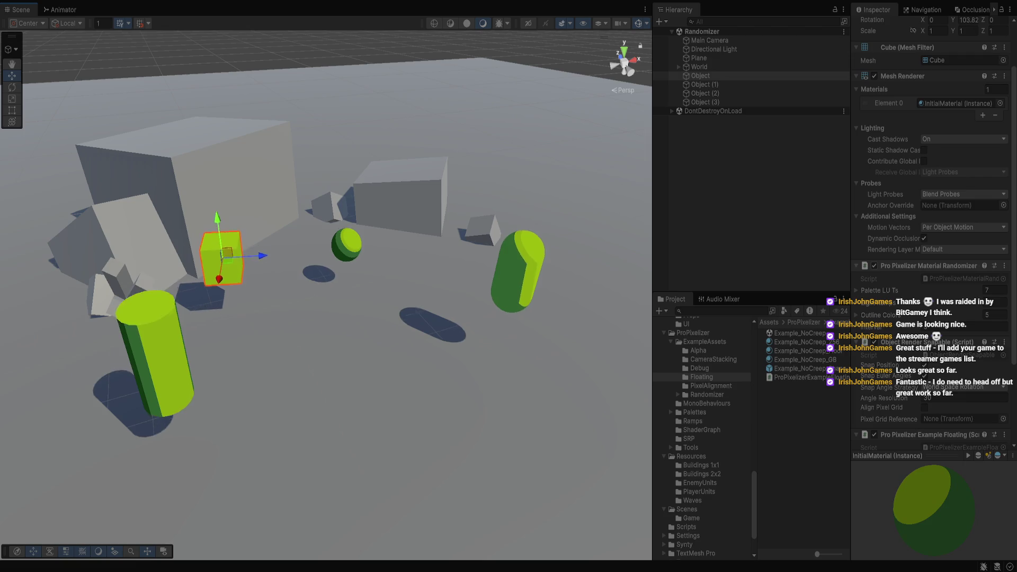
{"action": "scroll", "coordinate": [931, 238], "scroll_direction": "down", "scroll_amount": 4}
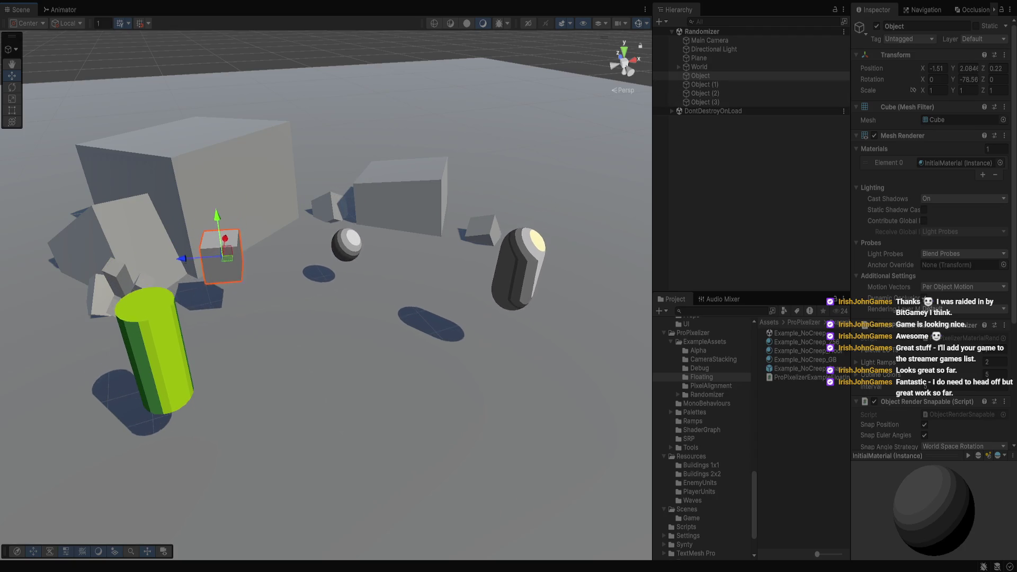
{"action": "left_click", "coordinate": [710, 40]}
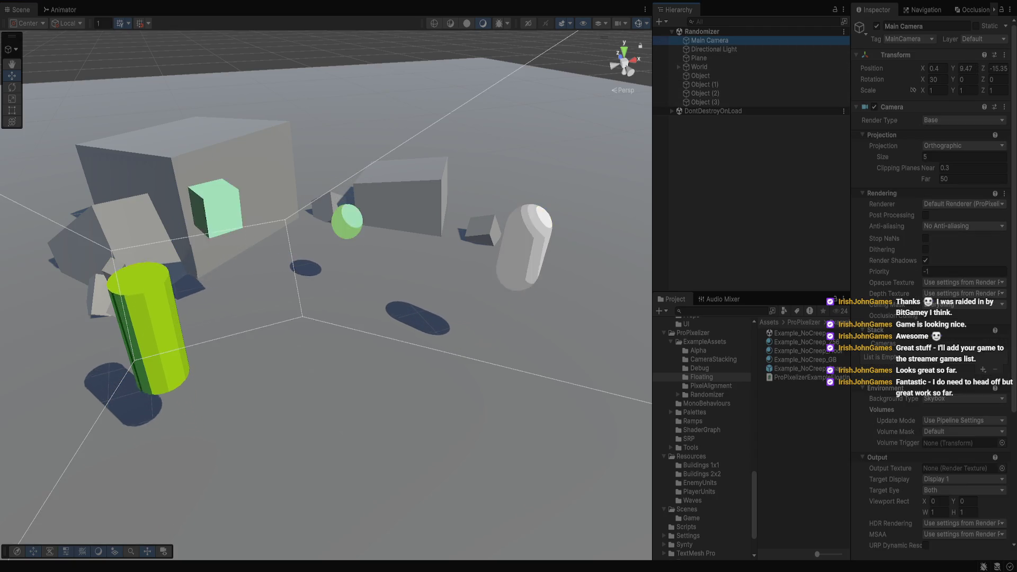
{"action": "scroll", "coordinate": [933, 286], "scroll_direction": "down", "scroll_amount": 5}
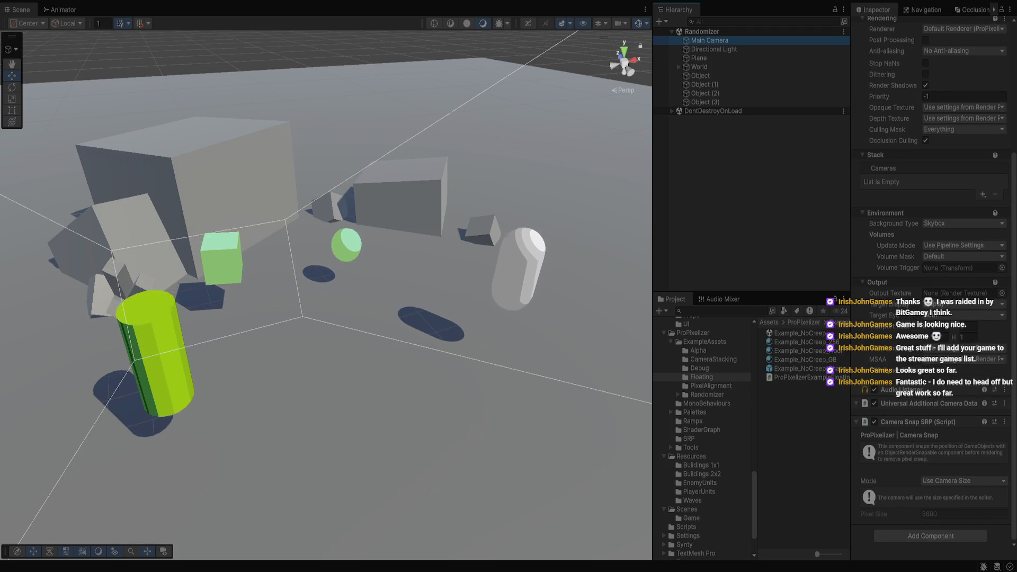
{"action": "scroll", "coordinate": [702, 438], "scroll_direction": "up", "scroll_amount": 10}
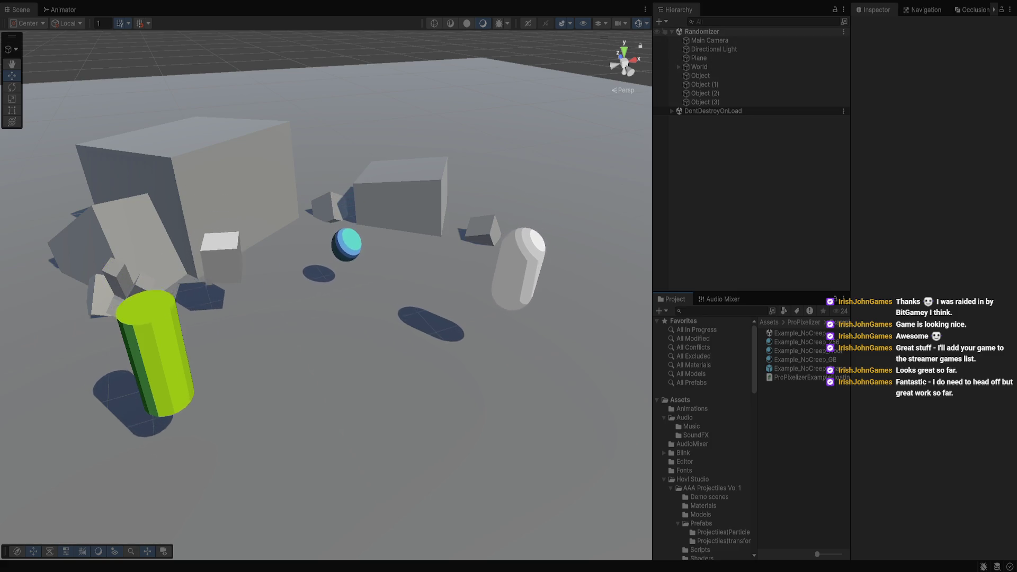
- Expand Example_NoCreep_256's Pixelize section and raise its Pixel Size from 3 to 5
{"action": "left_click", "coordinate": [800, 368]}
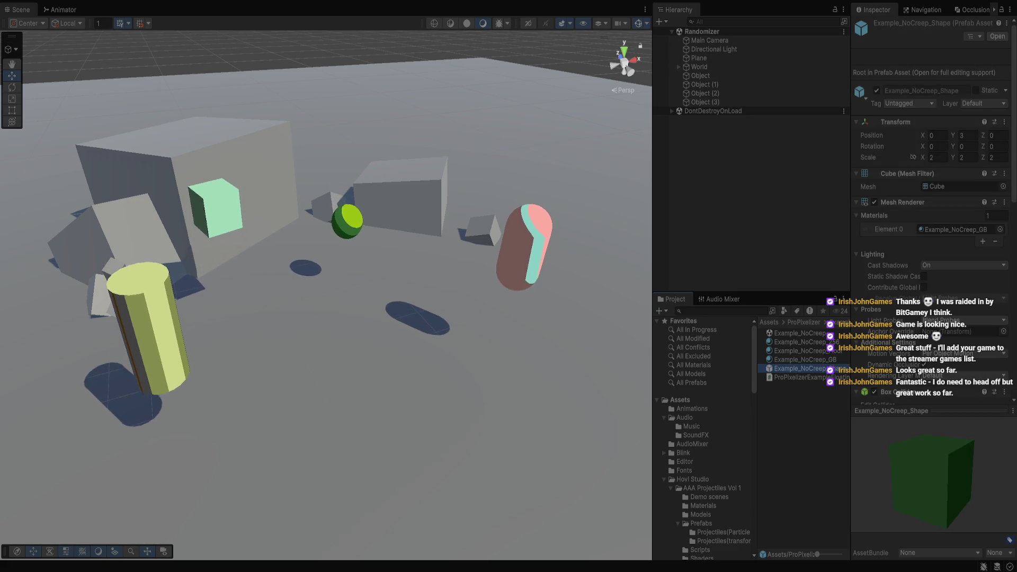
{"action": "left_click", "coordinate": [800, 341]}
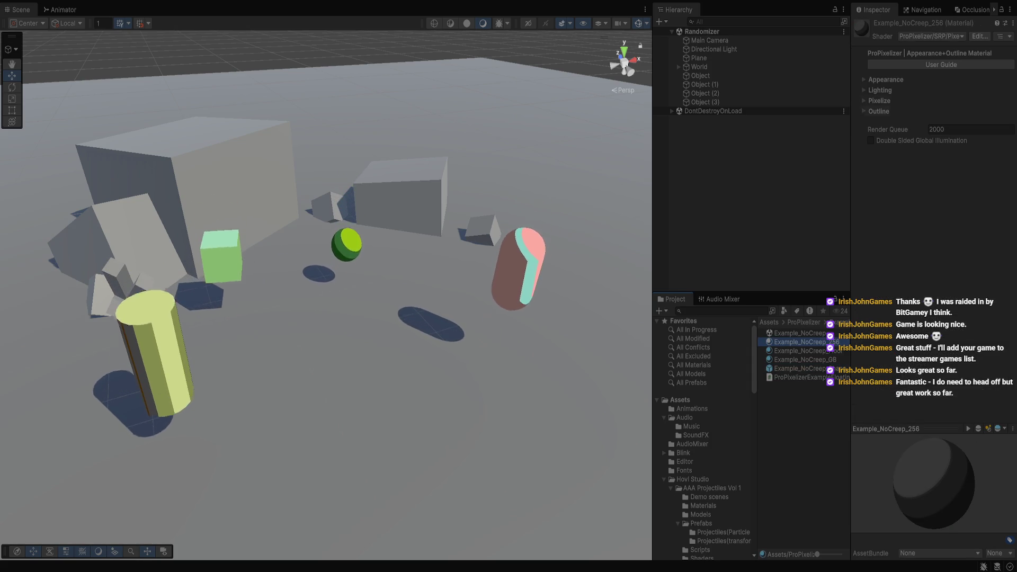
{"action": "left_click", "coordinate": [880, 101]}
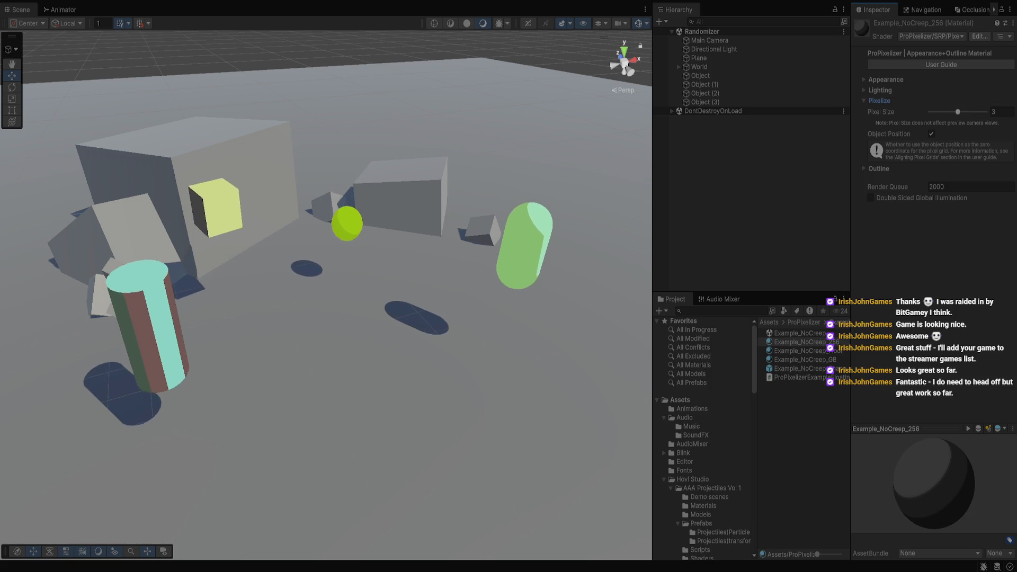
{"action": "left_click", "coordinate": [1001, 112]}
{"action": "type", "text": "4"}
{"action": "type", "text": "5"}
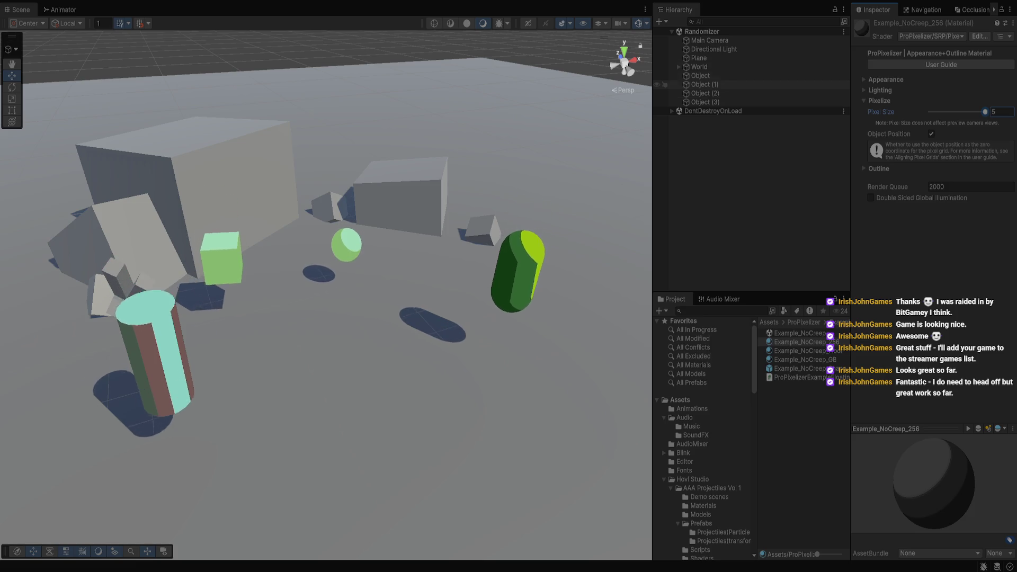
{"action": "left_click_drag", "start_coordinate": [850, 238], "coordinate": [803, 239]}
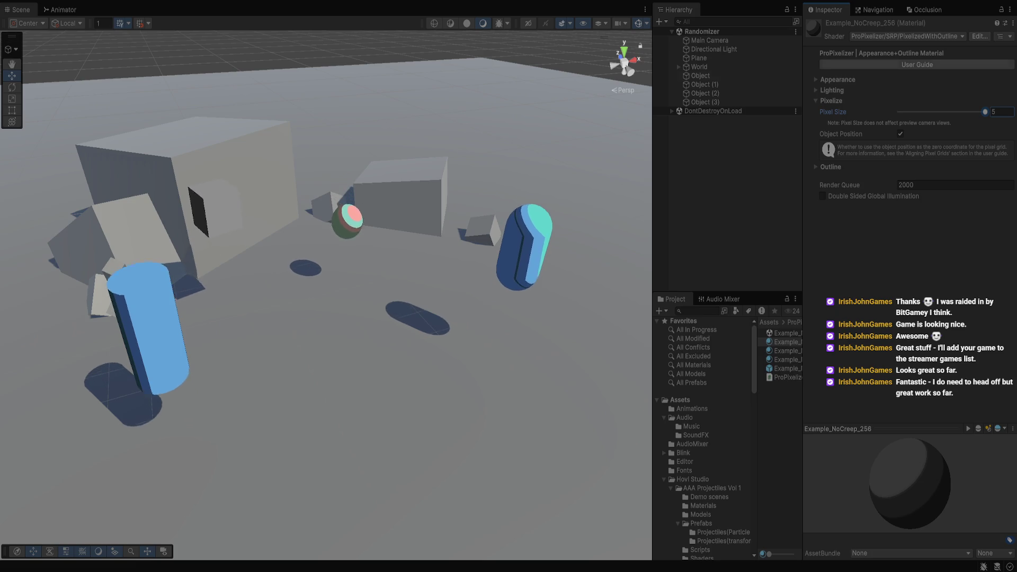
- Select a cube and the randomized object, exit Play mode, and reopen Example_NoCreep from Floating
{"action": "left_click", "coordinate": [234, 180]}
{"action": "left_click", "coordinate": [222, 275]}
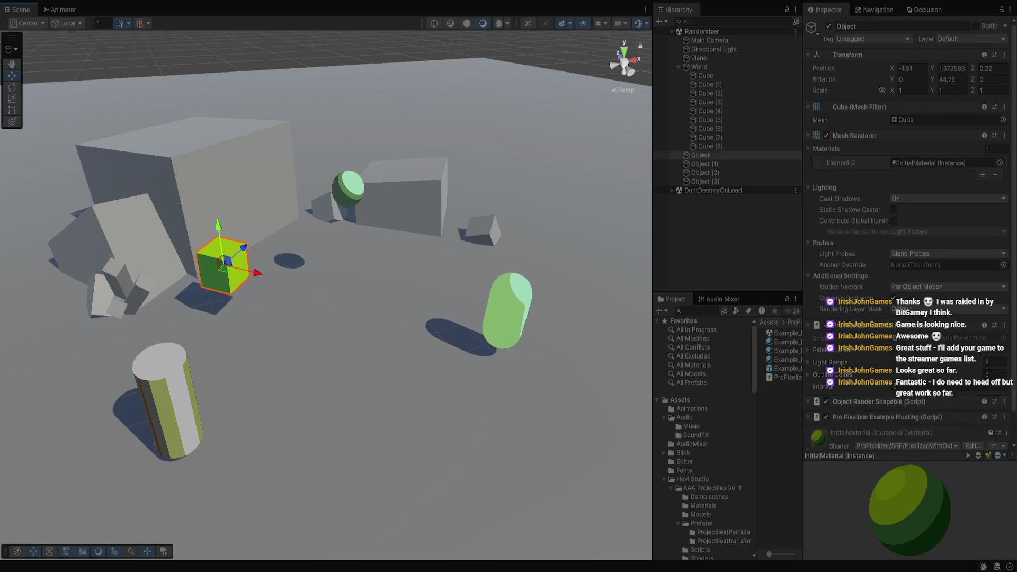
{"action": "key", "text": "ctrl+p"}
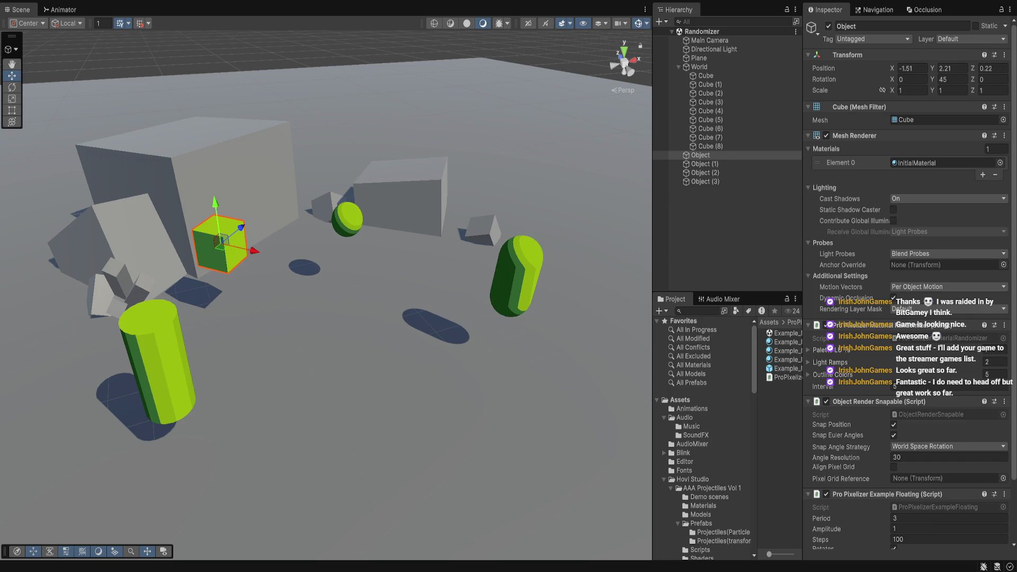
{"action": "scroll", "coordinate": [704, 440], "scroll_direction": "down", "scroll_amount": 8}
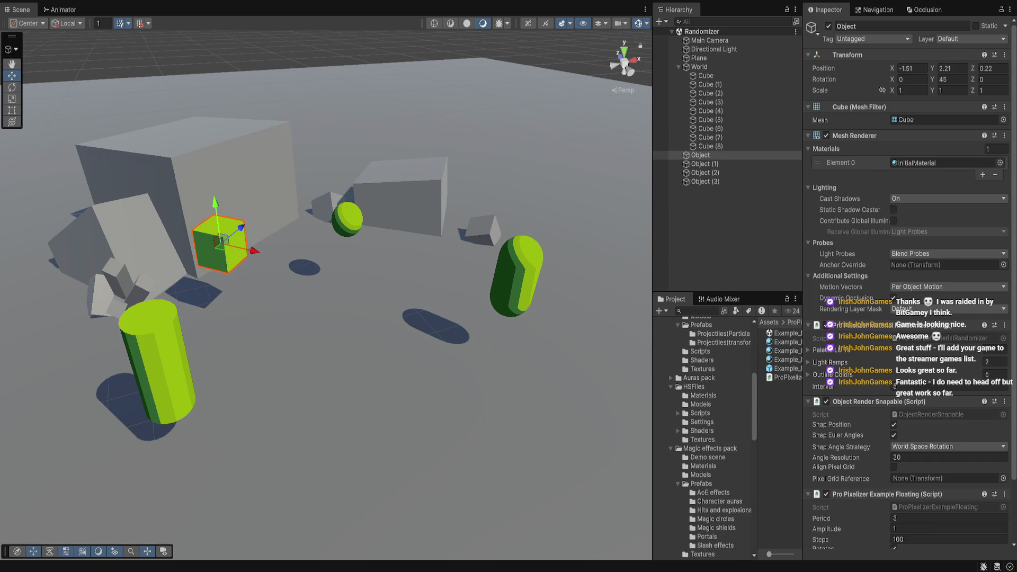
{"action": "scroll", "coordinate": [704, 432], "scroll_direction": "down", "scroll_amount": 8}
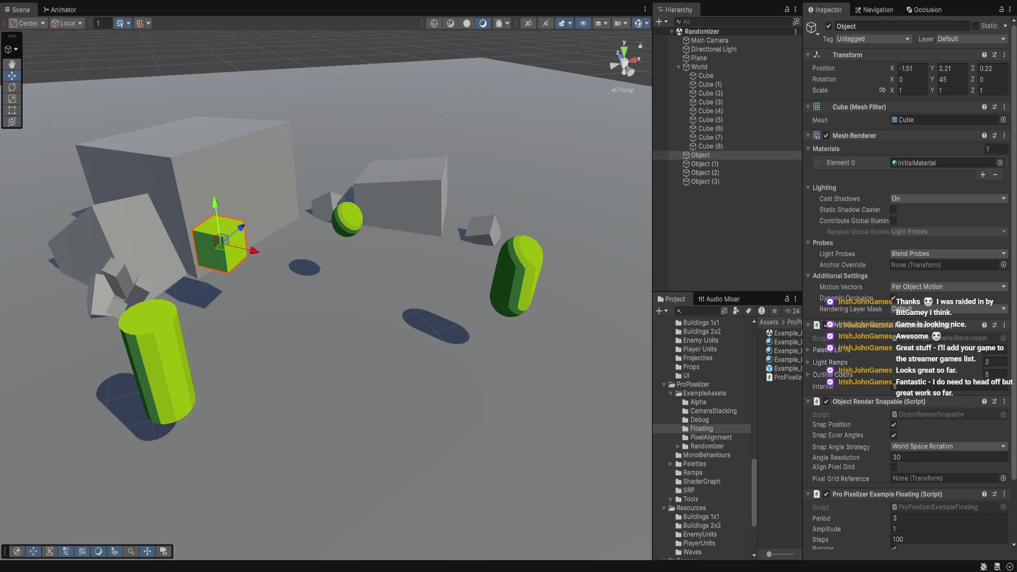
{"action": "left_click", "coordinate": [701, 429]}
{"action": "double_click", "coordinate": [797, 333]}
- Step through the Example_NoCreep assets, then inspect the Shape prefab and GB material's Pixelize settings
{"action": "left_click_drag", "start_coordinate": [803, 159], "coordinate": [870, 159]}
{"action": "key", "text": "Down"}
{"action": "key", "text": "Down"}
{"action": "key", "text": "Down"}
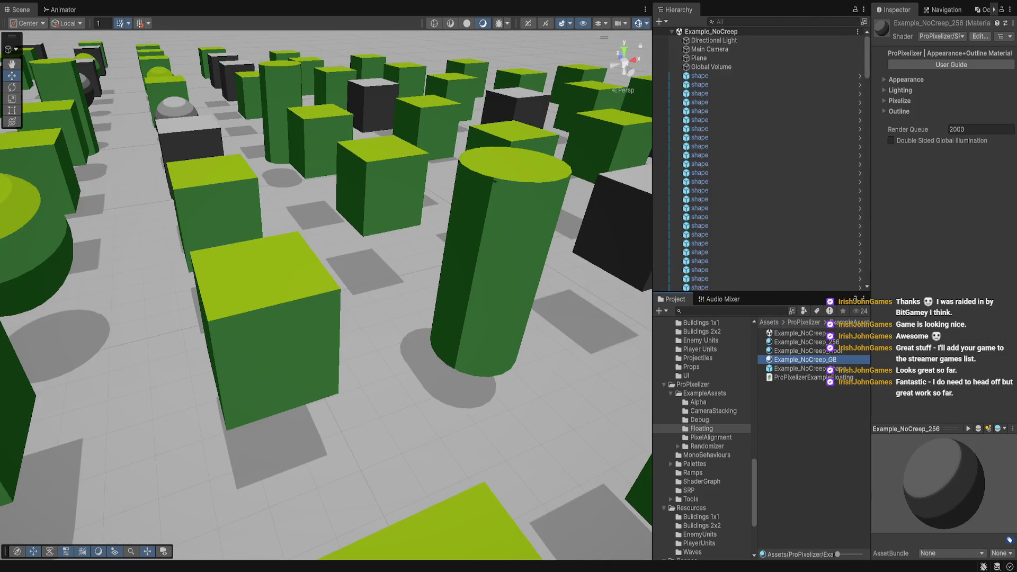
{"action": "key", "text": "Up"}
{"action": "key", "text": "Up"}
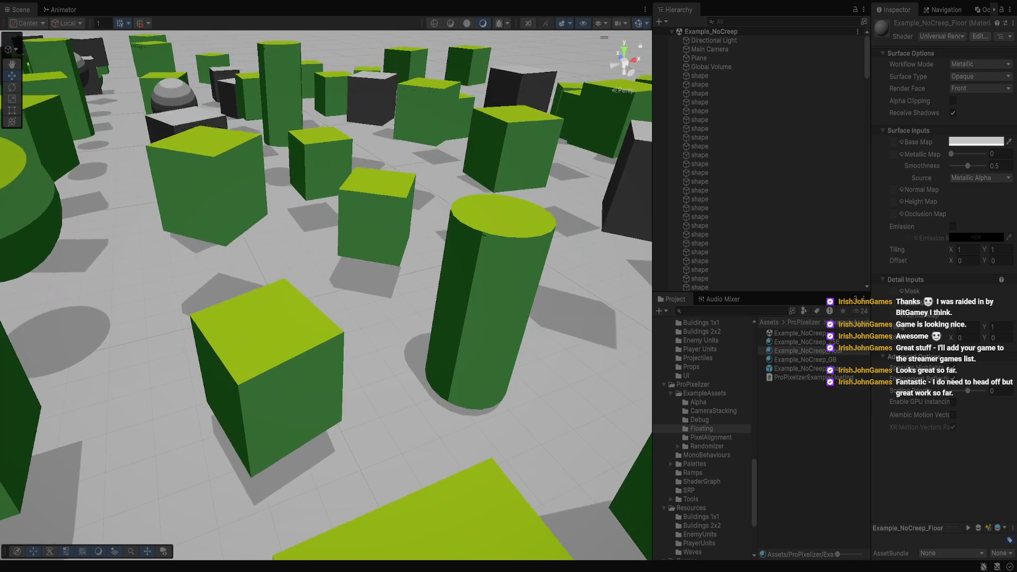
{"action": "left_click", "coordinate": [801, 369]}
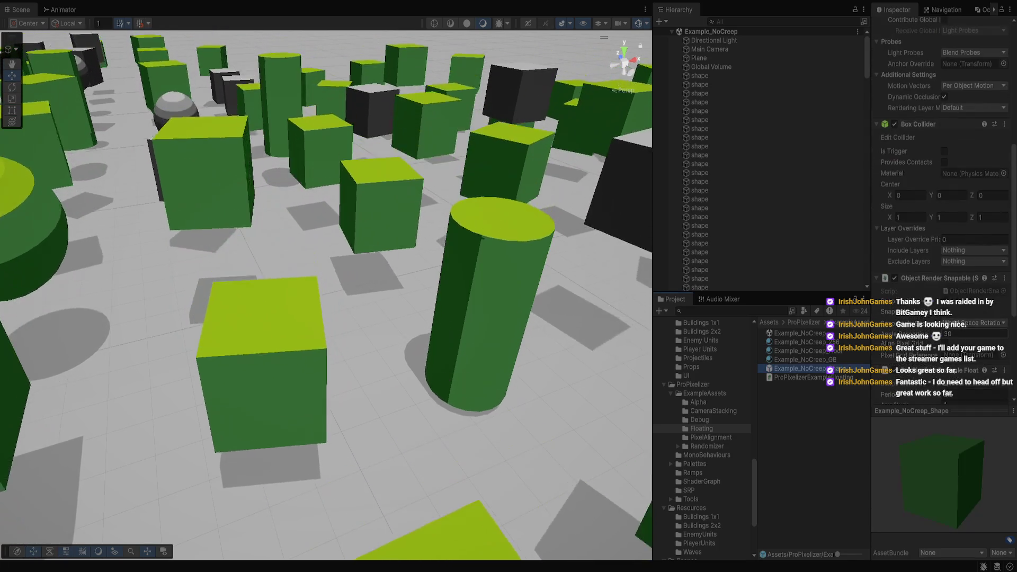
{"action": "scroll", "coordinate": [941, 212], "scroll_direction": "down", "scroll_amount": 10}
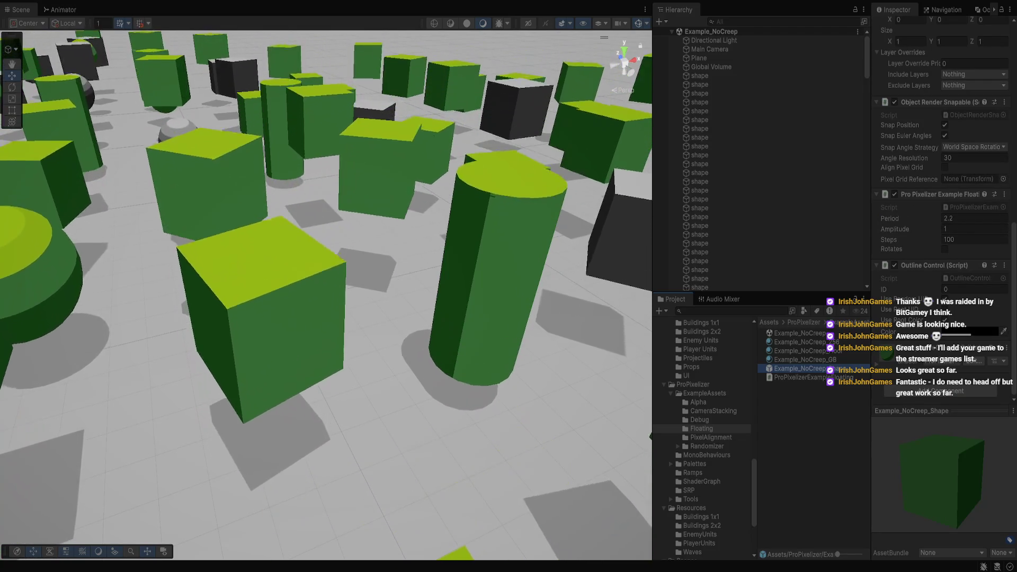
{"action": "left_click", "coordinate": [800, 359]}
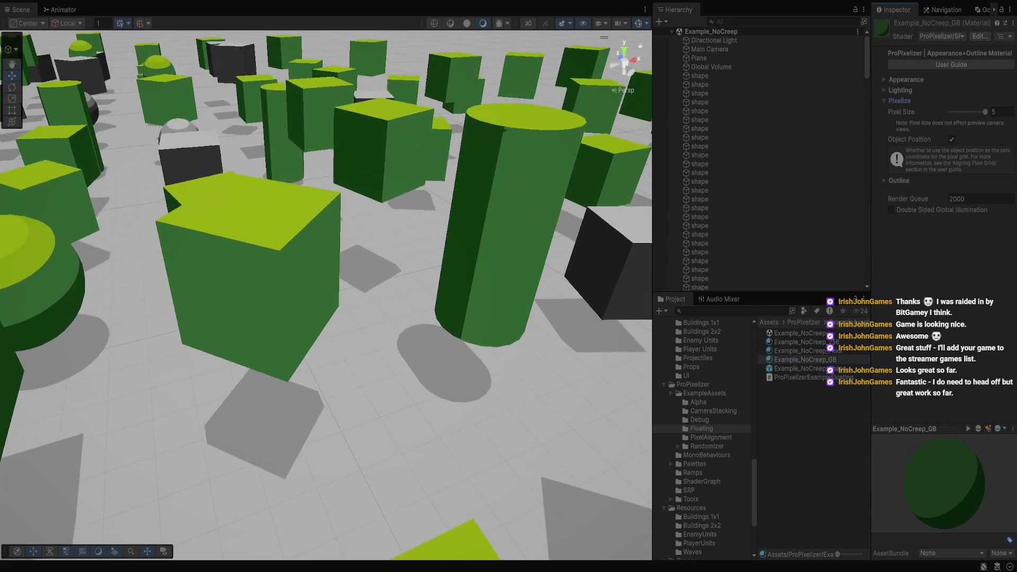
- Return the Example_NoCreep_GB material's Pixel Size to 5
{"action": "type", "text": "3"}
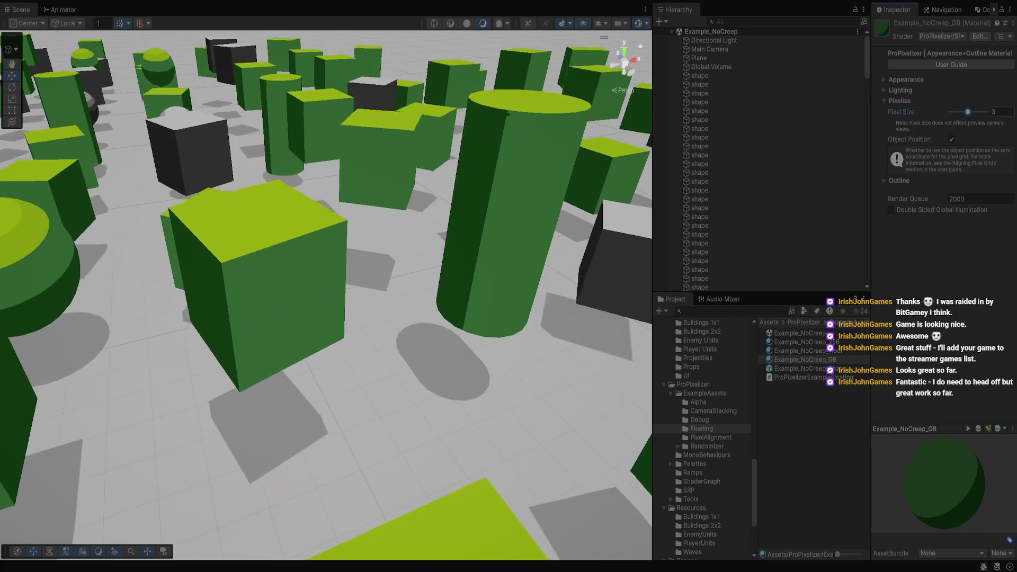
{"action": "type", "text": "5"}
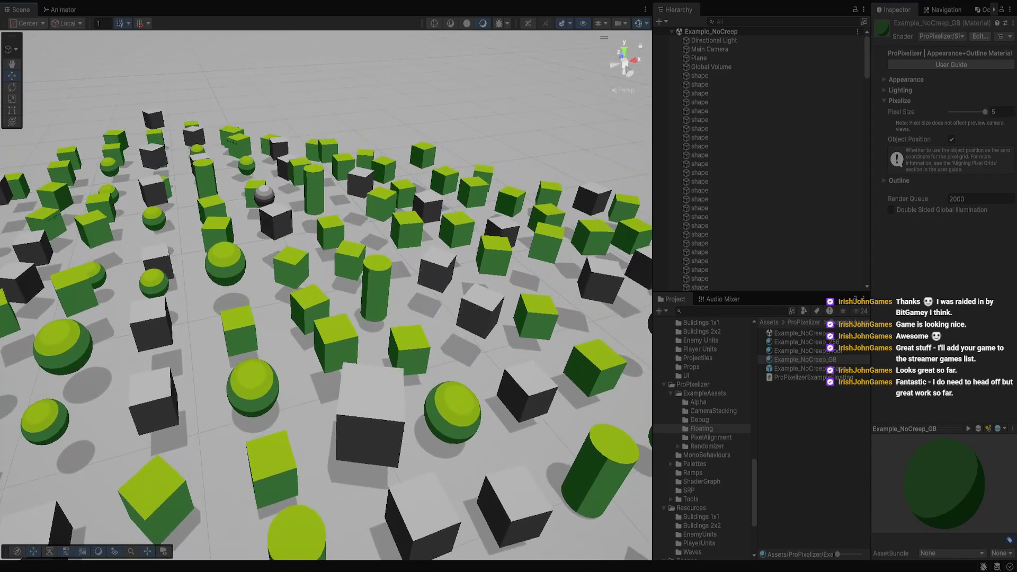
{"action": "mouse_move", "coordinate": [985, 112]}
{"action": "left_mouse_down"}
{"action": "mouse_move", "coordinate": [968, 112]}
{"action": "mouse_move", "coordinate": [986, 112]}
{"action": "left_mouse_up"}
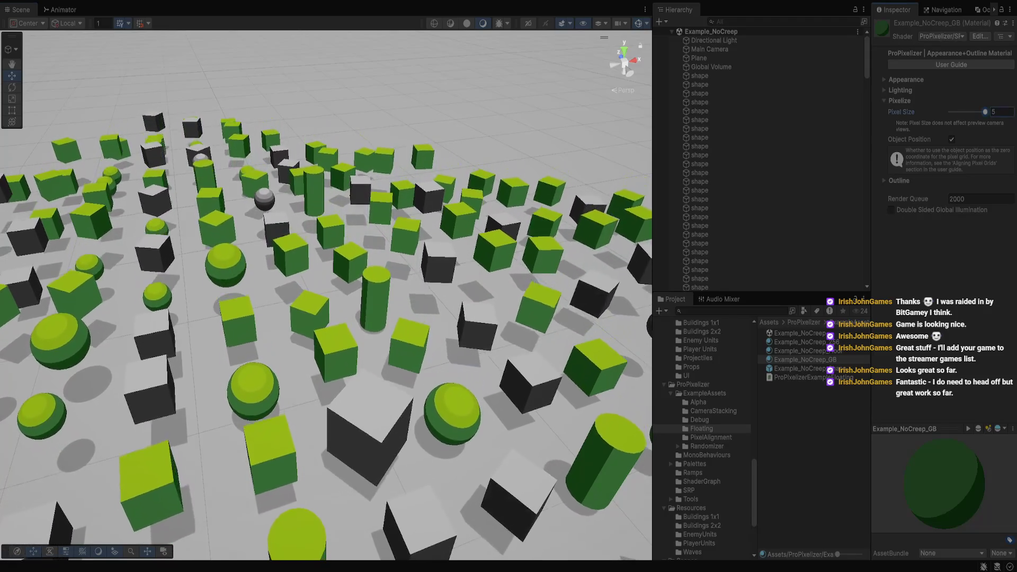
{"action": "left_click", "coordinate": [800, 351]}
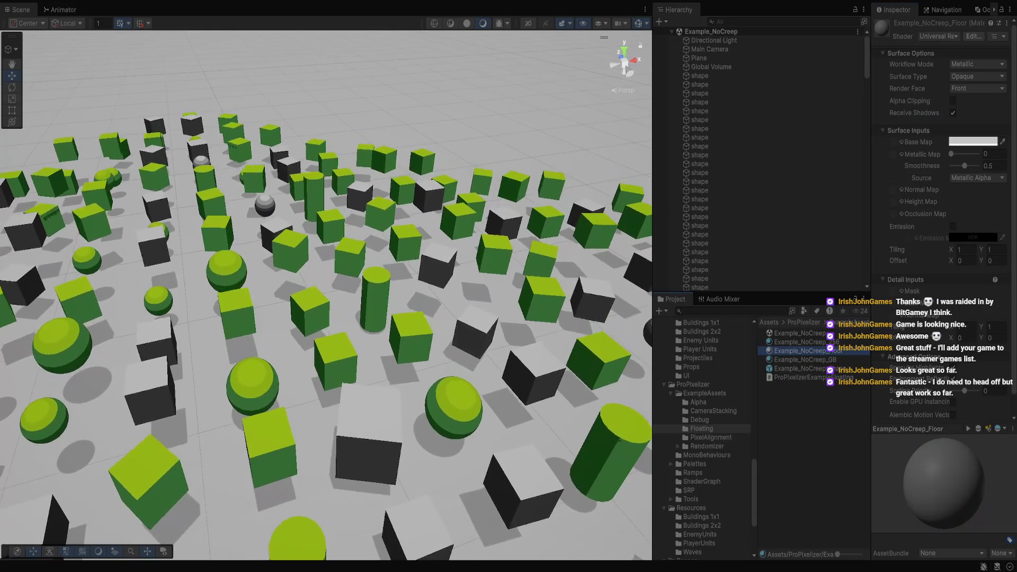
- Set the Example_NoCreep_256 material's Pixelize Pixel Size to 4, trying 1 first
{"action": "scroll", "coordinate": [943, 212], "scroll_direction": "down", "scroll_amount": 1}
{"action": "left_click", "coordinate": [800, 342]}
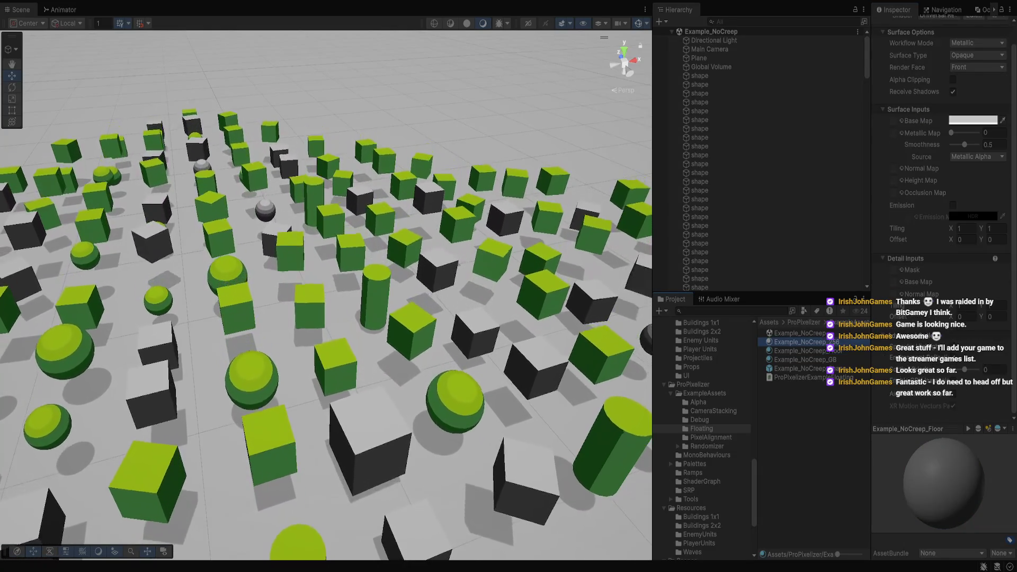
{"action": "left_click", "coordinate": [899, 100]}
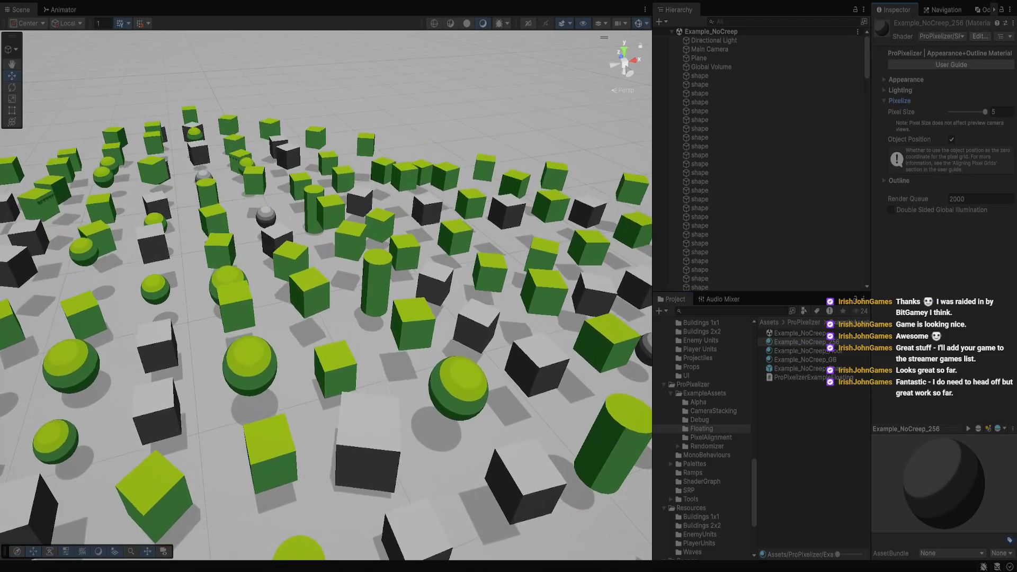
{"action": "left_click_drag", "start_coordinate": [985, 111], "coordinate": [951, 112]}
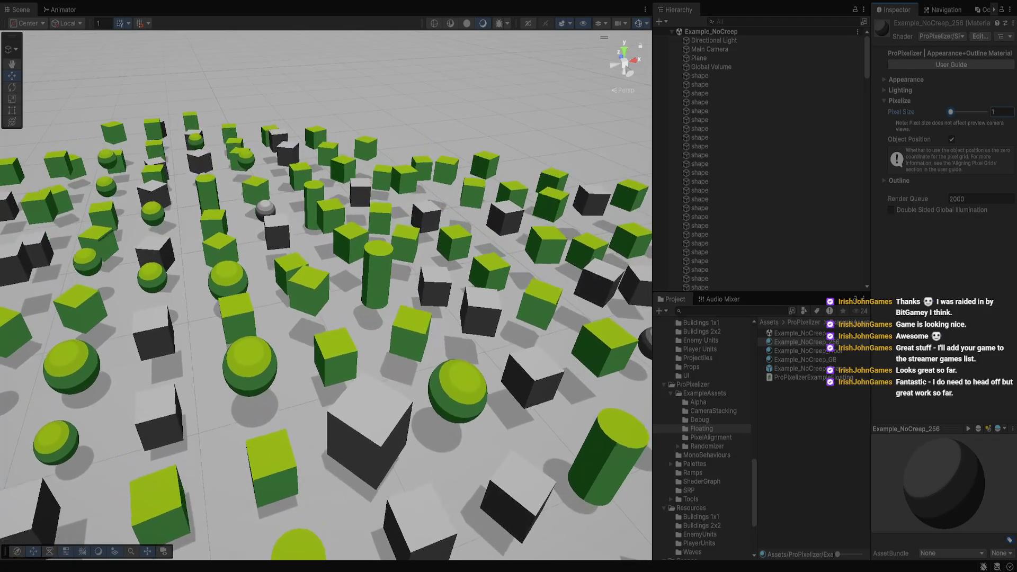
{"action": "left_click_drag", "start_coordinate": [951, 112], "coordinate": [977, 112]}
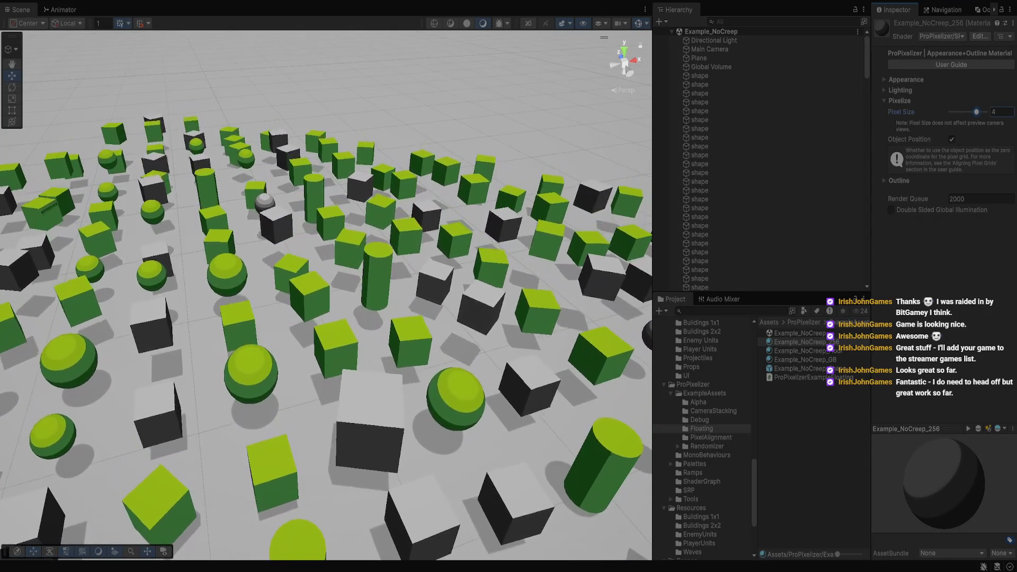
{"action": "left_click", "coordinate": [699, 75]}
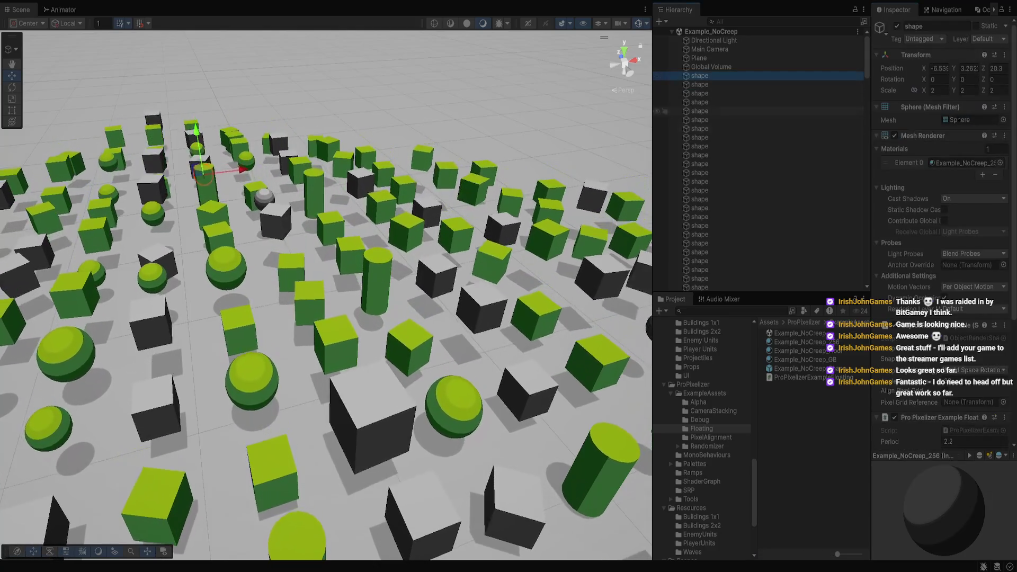
- Open the shape's Element 0 material and expand its Pixelize settings
{"action": "left_click", "coordinate": [910, 162]}
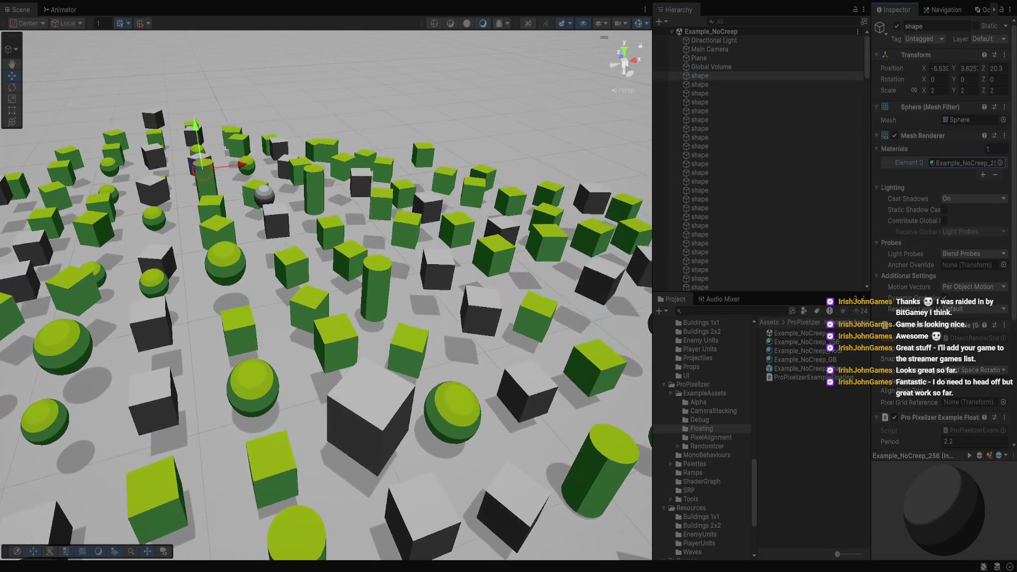
{"action": "double_click", "coordinate": [962, 162]}
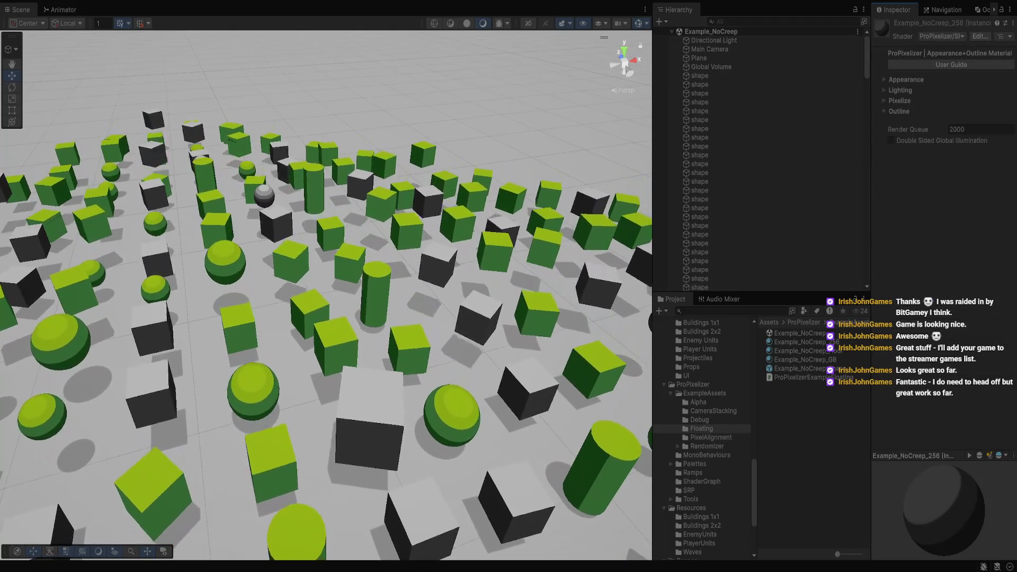
{"action": "left_click", "coordinate": [900, 101]}
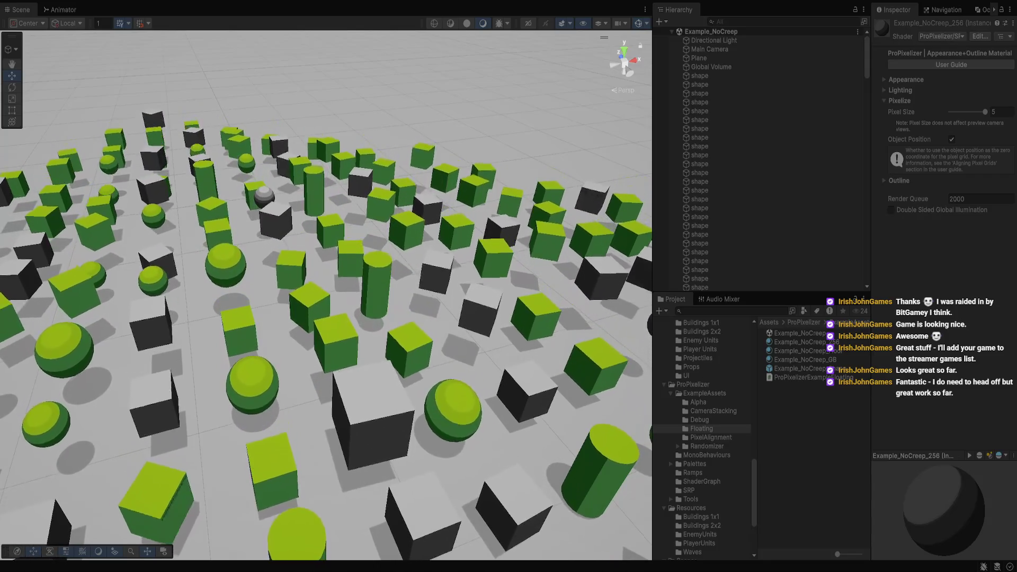
- Select a floating green sphere and frame it in close-up
{"action": "left_click", "coordinate": [458, 387]}
{"action": "key", "text": "f"}
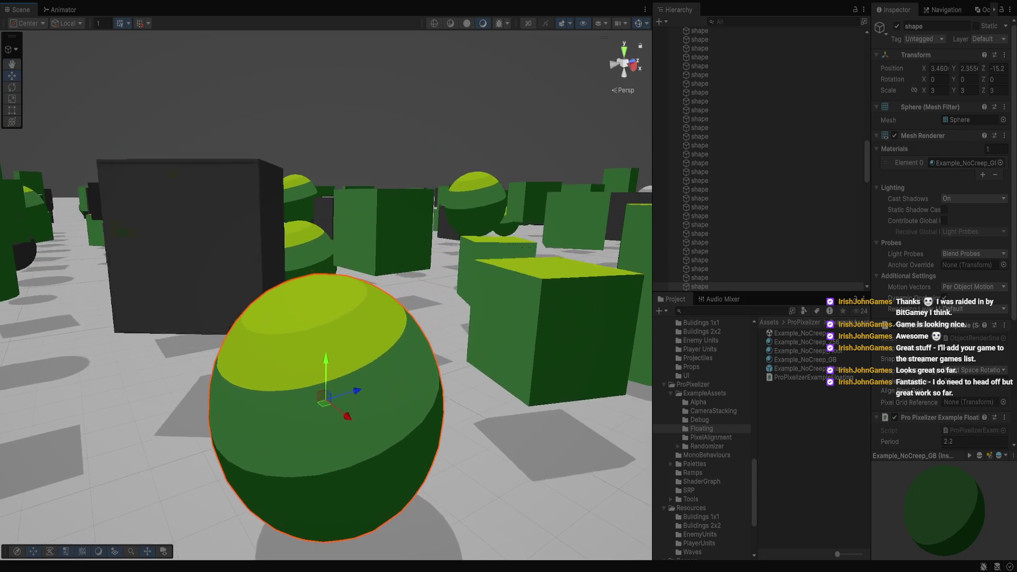
{"action": "scroll", "coordinate": [943, 239], "scroll_direction": "down", "scroll_amount": 4}
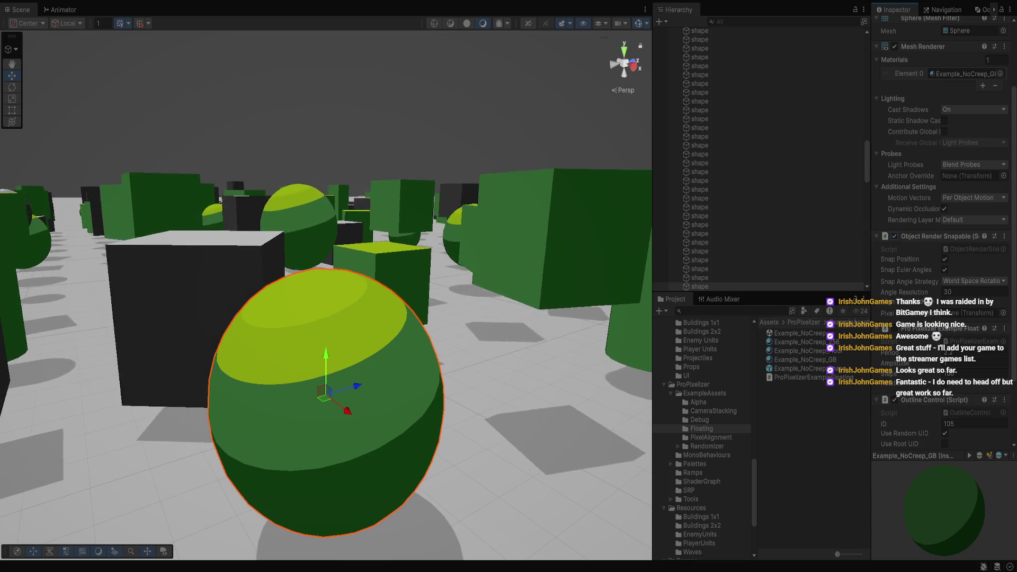
{"action": "scroll", "coordinate": [943, 238], "scroll_direction": "down", "scroll_amount": 3}
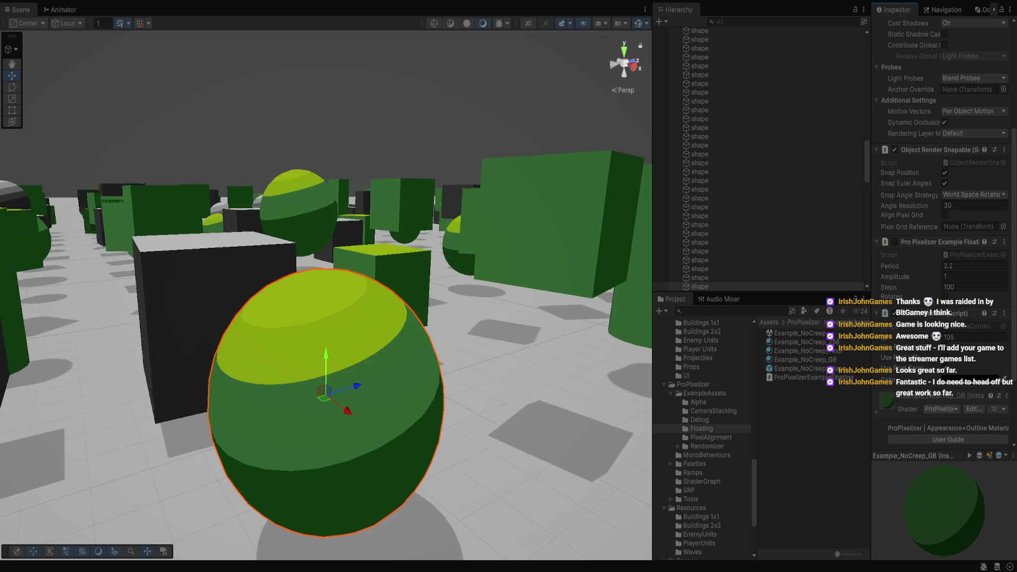
{"action": "scroll", "coordinate": [944, 239], "scroll_direction": "down", "scroll_amount": 3}
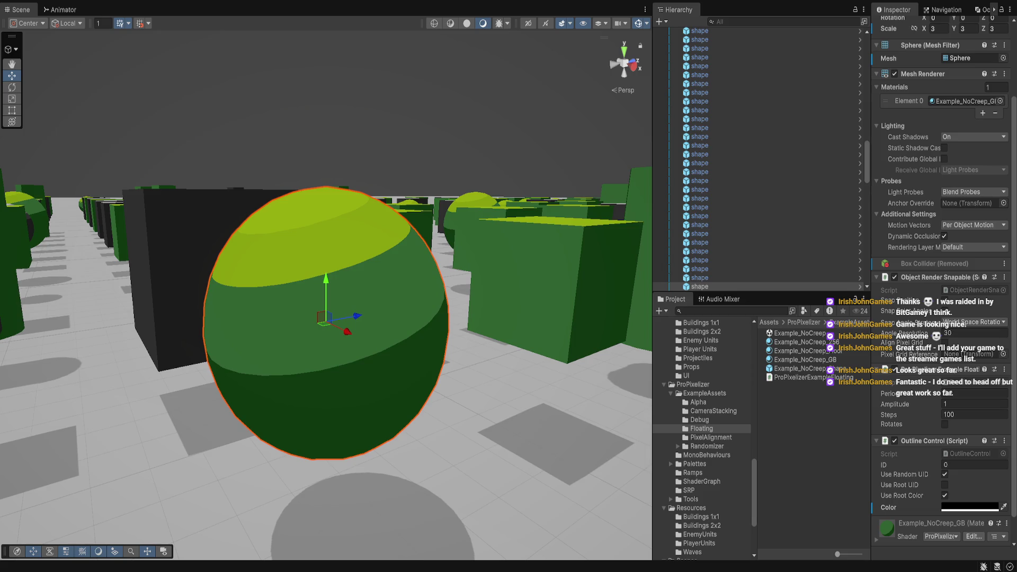
- Browse the SRP, ProPixelizer and Tools folders, ending in ExampleAssets
{"action": "left_click", "coordinate": [689, 491]}
{"action": "left_click", "coordinate": [693, 384]}
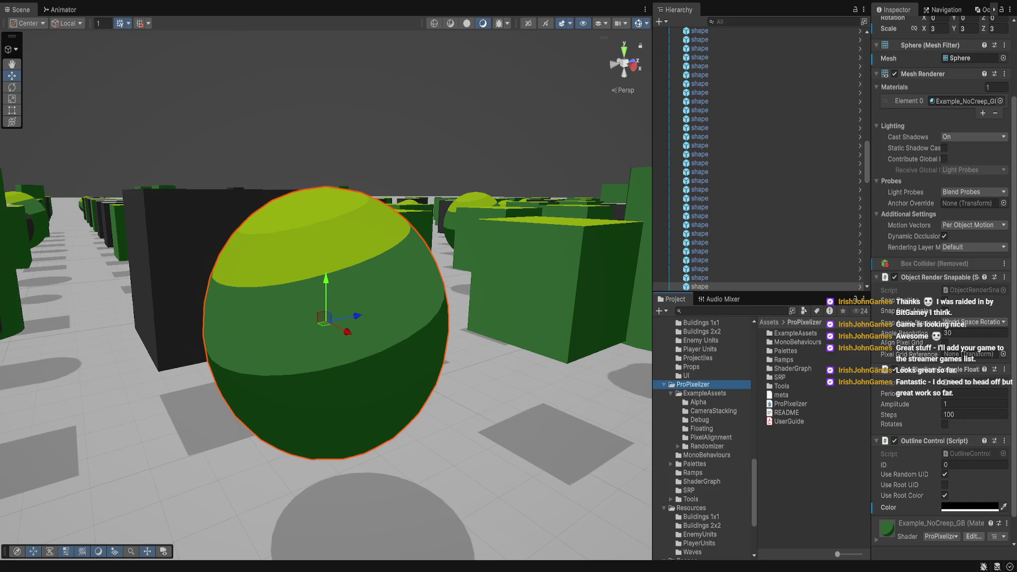
{"action": "left_click", "coordinate": [705, 393]}
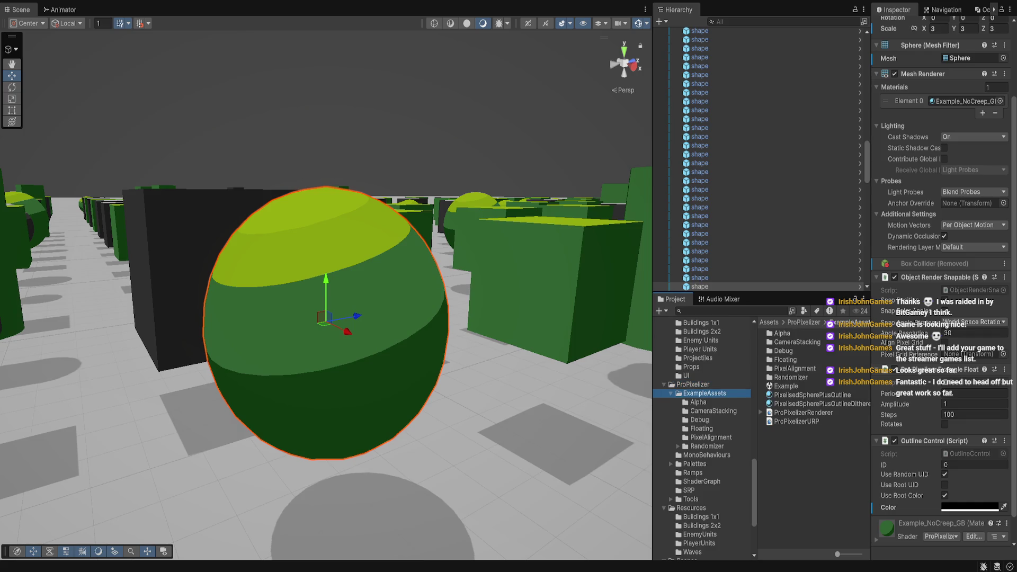
{"action": "left_click", "coordinate": [691, 499]}
{"action": "left_click", "coordinate": [689, 490]}
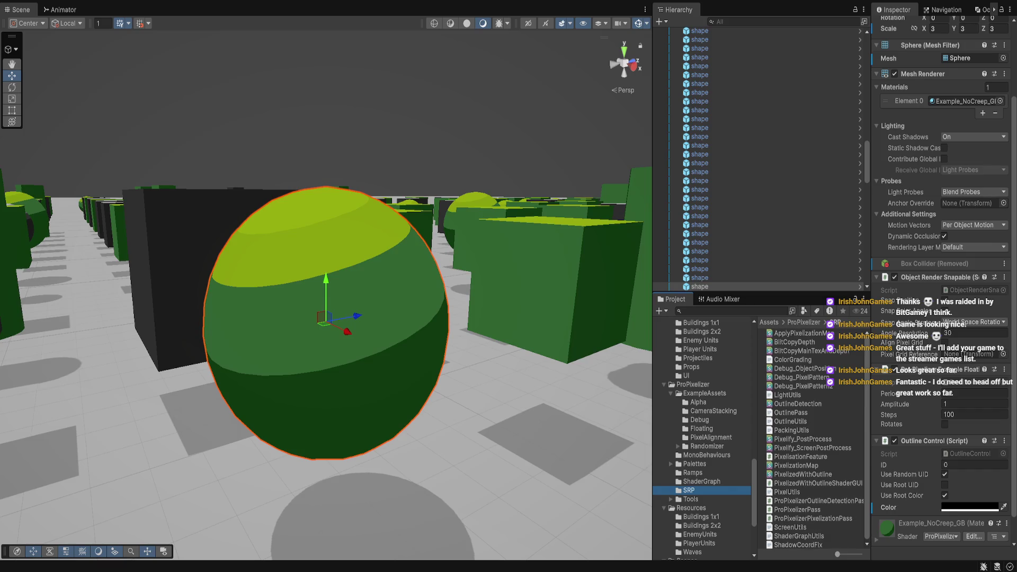
{"action": "key", "text": "Up"}
{"action": "key", "text": "Up"}
{"action": "key", "text": "Up"}
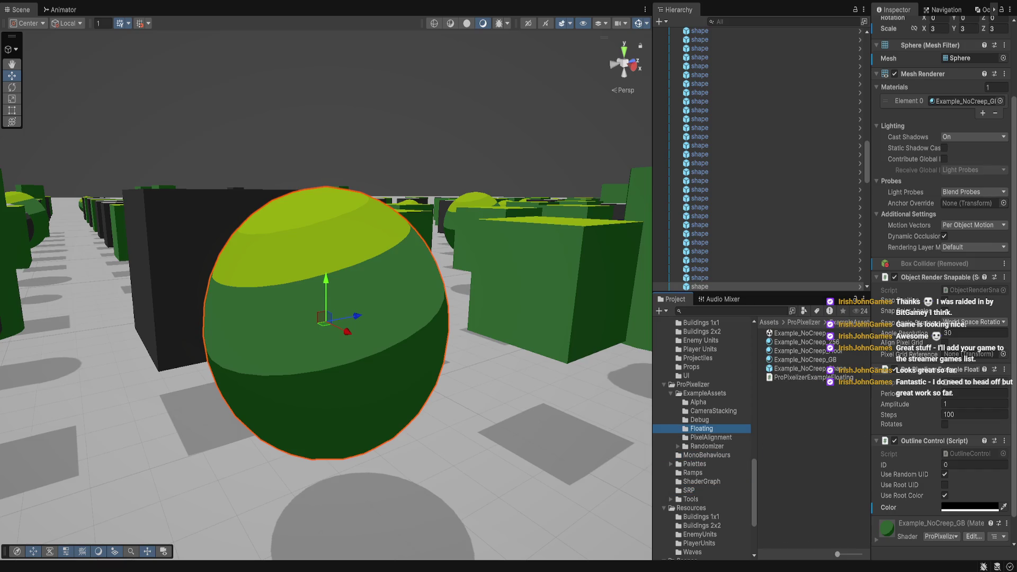
{"action": "key", "text": "Up"}
{"action": "key", "text": "Up"}
{"action": "key", "text": "Up"}
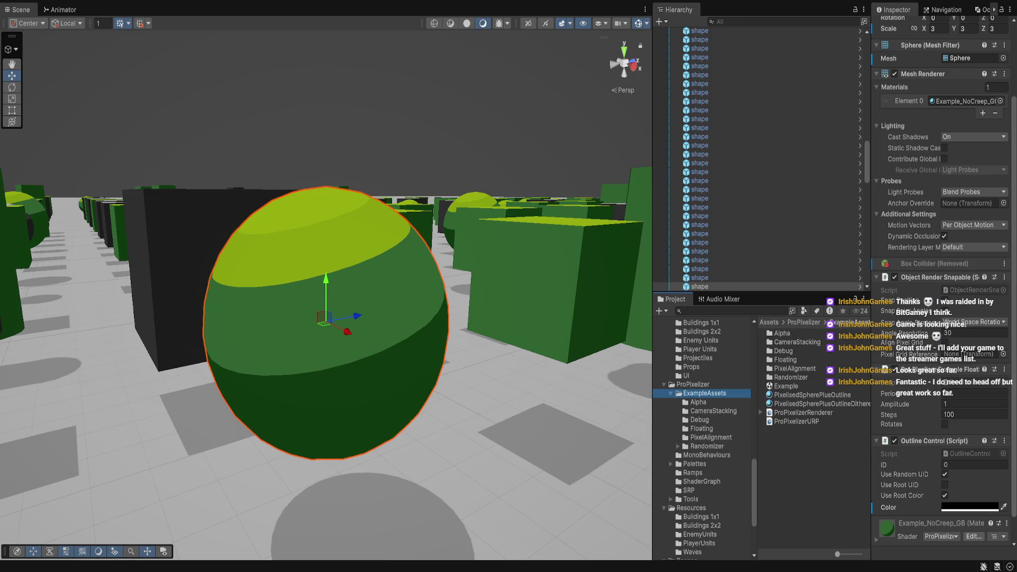
- Review the ProPixelizerURP asset settings, then the ProPixelizerRenderer and its Pixelisation Feature
{"action": "left_click", "coordinate": [761, 413]}
{"action": "left_click", "coordinate": [797, 431]}
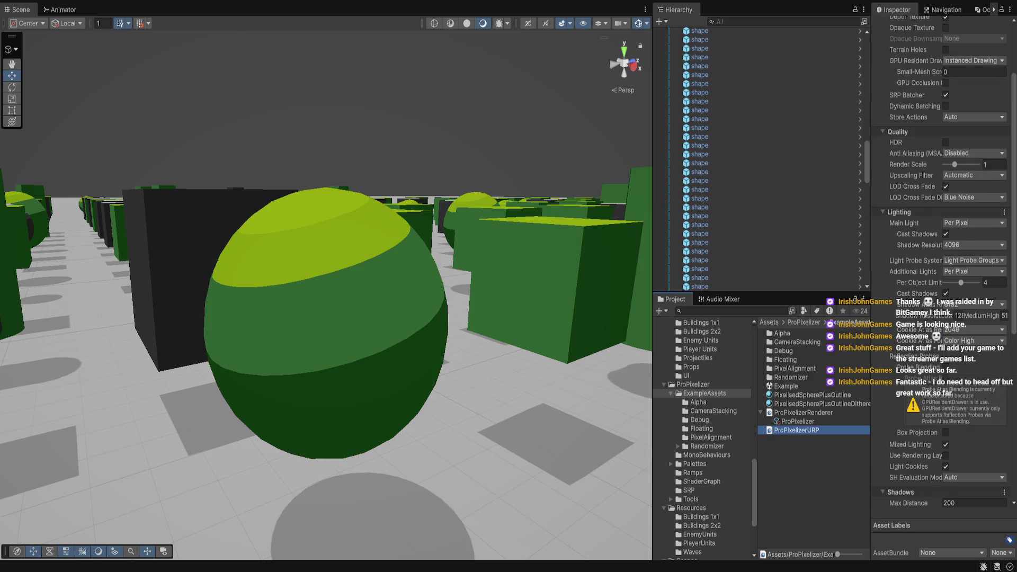
{"action": "scroll", "coordinate": [944, 265], "scroll_direction": "down", "scroll_amount": 10}
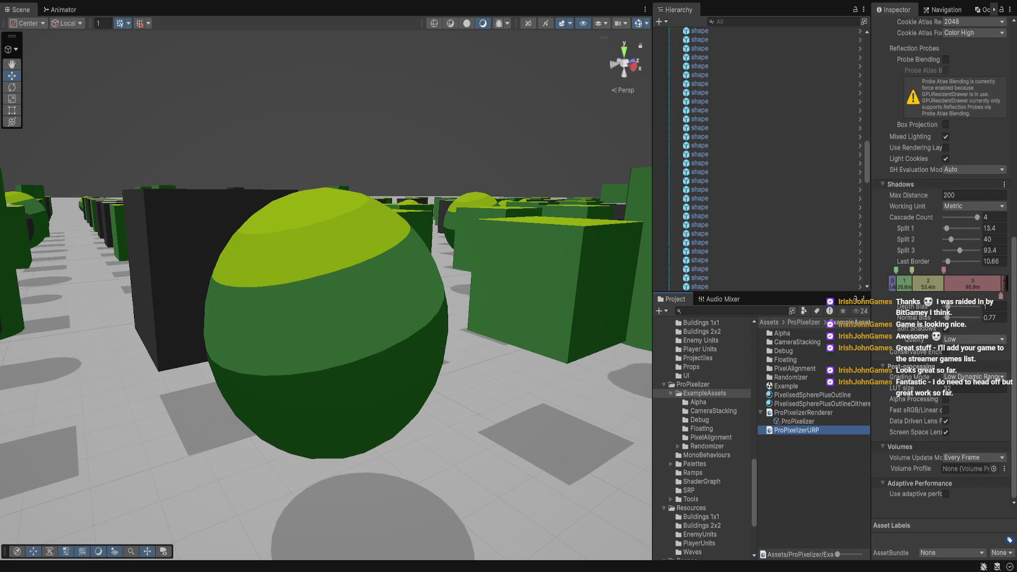
{"action": "left_click", "coordinate": [803, 413]}
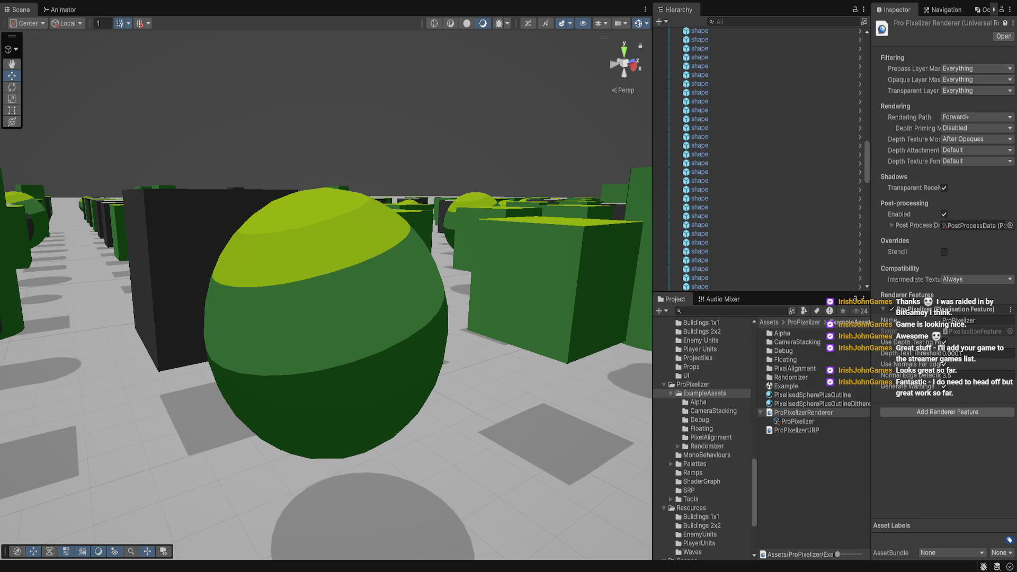
- Set PixelisedSpherePlusOutline's Pixel Size to 5, then show the ProPixelizer folder
{"action": "left_click", "coordinate": [812, 395]}
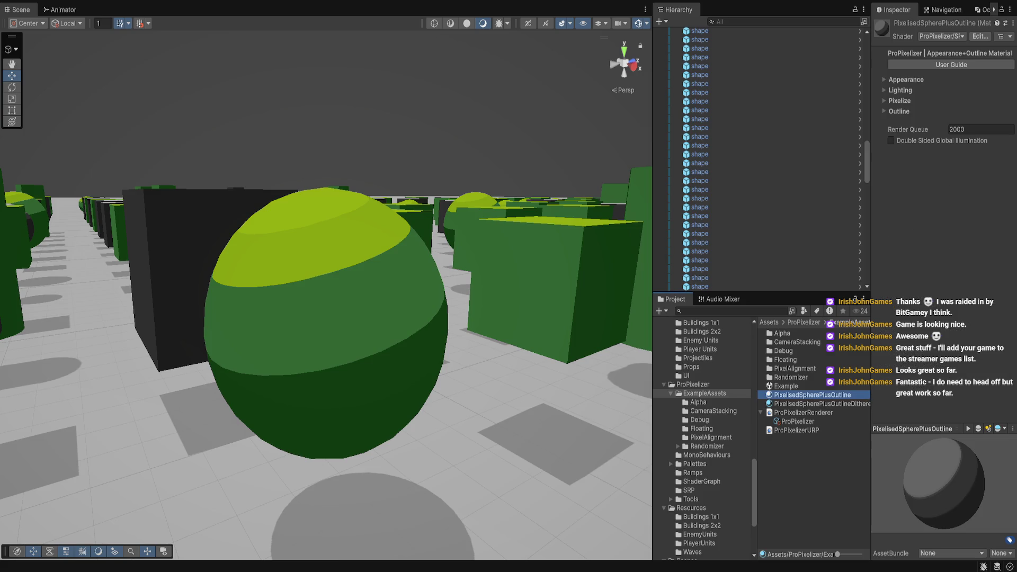
{"action": "left_click", "coordinate": [900, 100]}
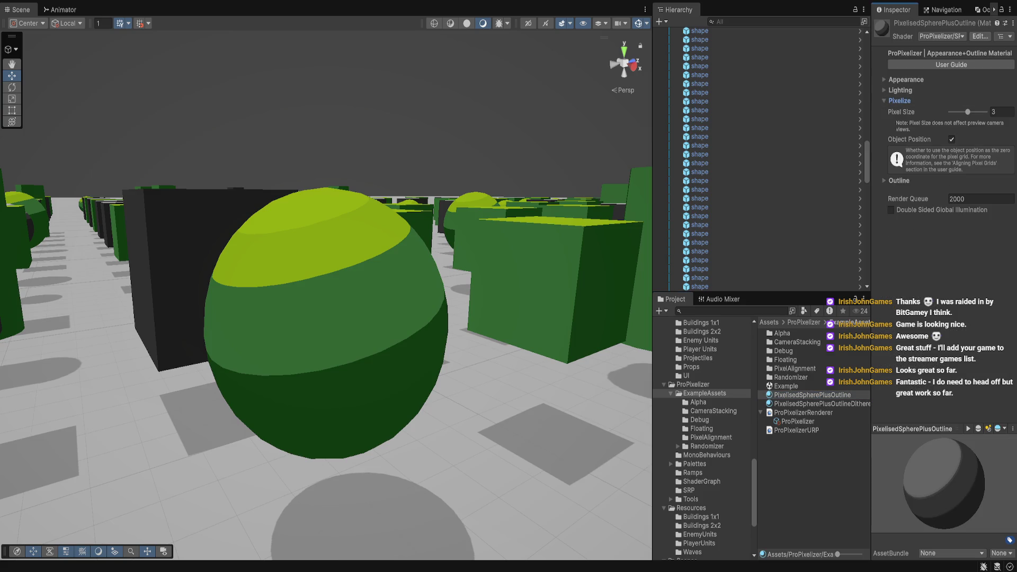
{"action": "mouse_move", "coordinate": [968, 111]}
{"action": "left_mouse_down"}
{"action": "mouse_move", "coordinate": [959, 112]}
{"action": "mouse_move", "coordinate": [985, 111]}
{"action": "left_mouse_up"}
{"action": "left_click", "coordinate": [1002, 112]}
{"action": "left_click", "coordinate": [693, 384]}
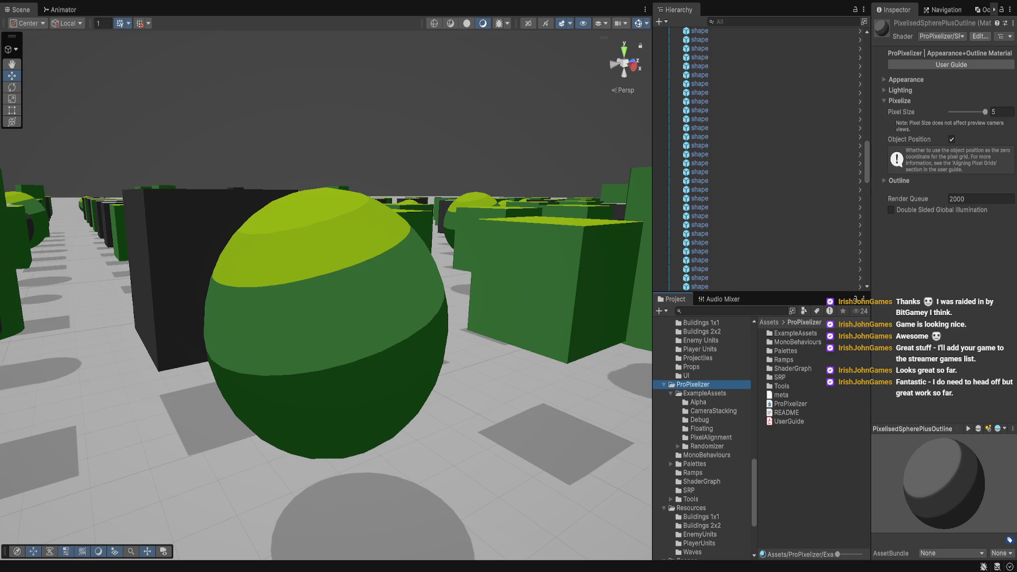
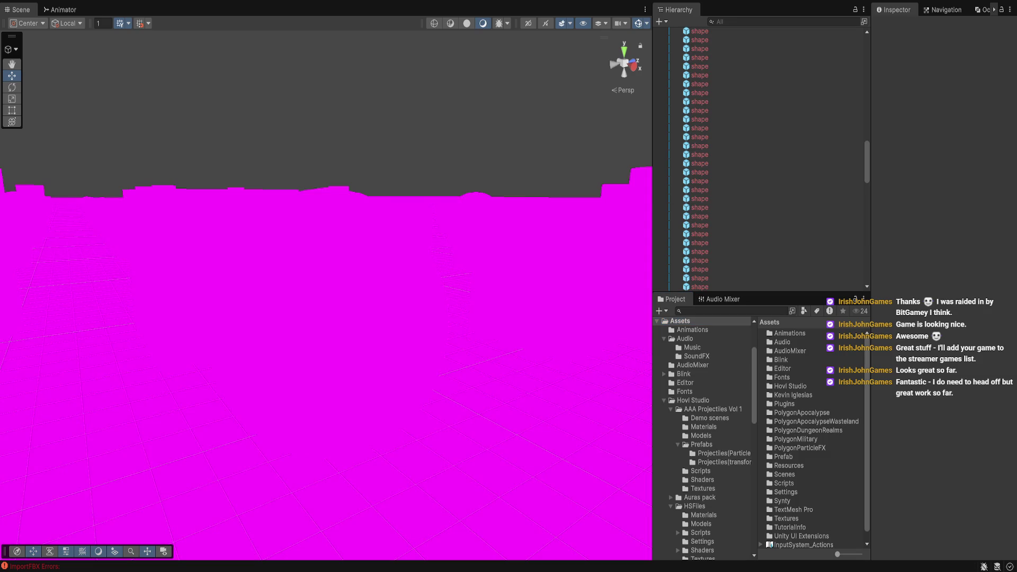
- Browse to the Scenes folder in the Project window and select the Game scene asset
{"action": "left_click", "coordinate": [685, 383]}
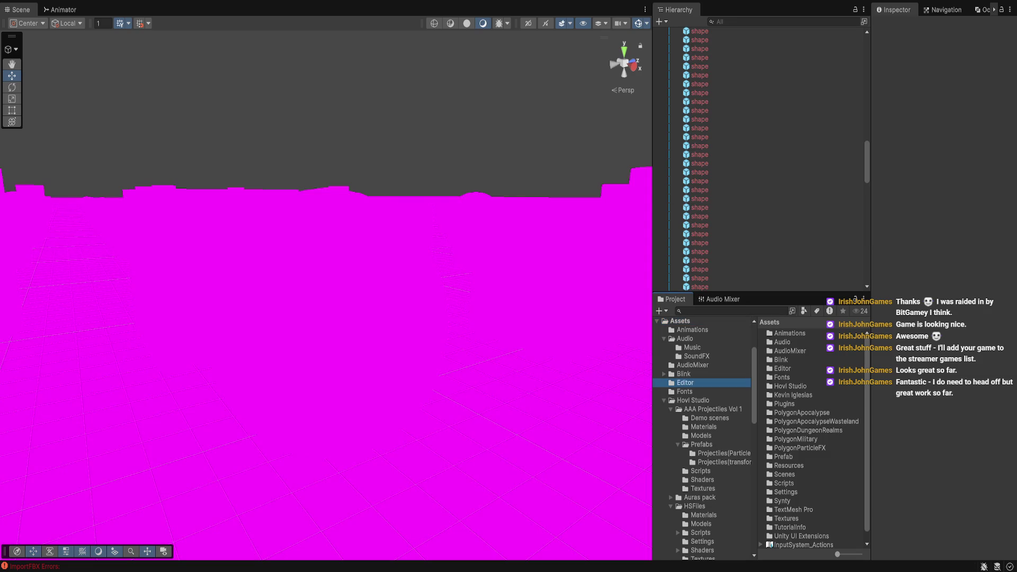
{"action": "scroll", "coordinate": [703, 440], "scroll_direction": "down", "scroll_amount": 10}
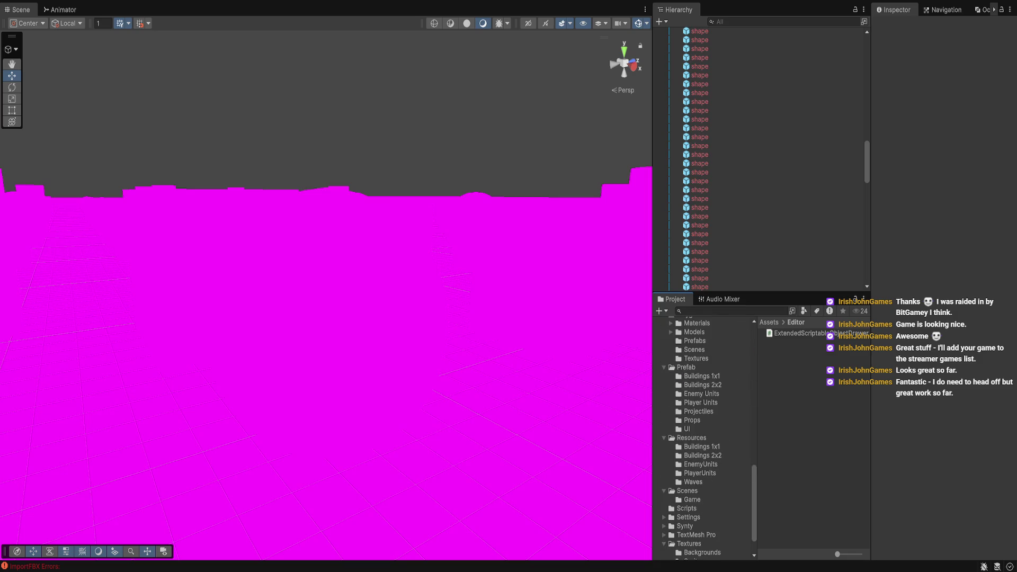
{"action": "left_click", "coordinate": [687, 491]}
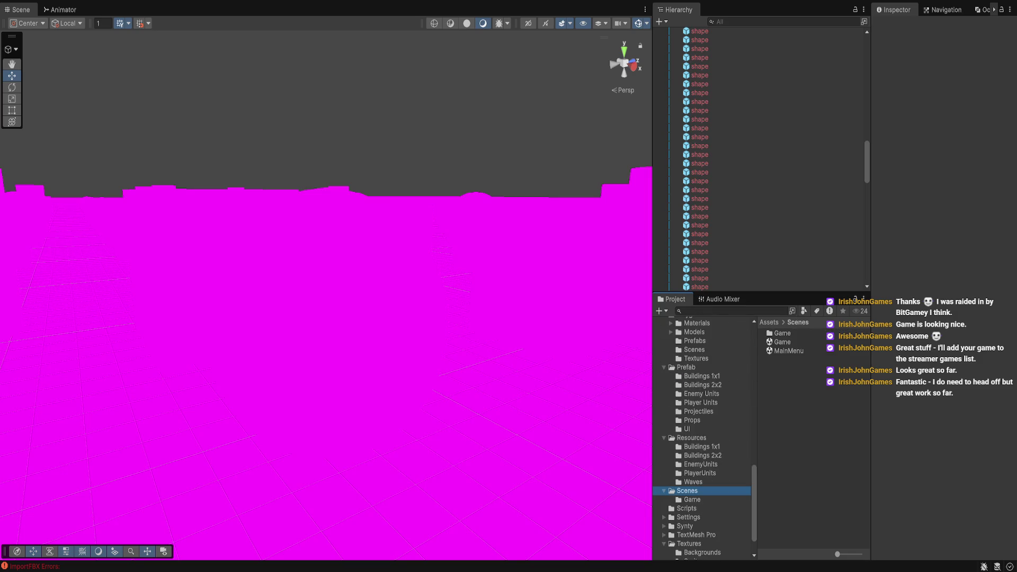
{"action": "left_click", "coordinate": [783, 342]}
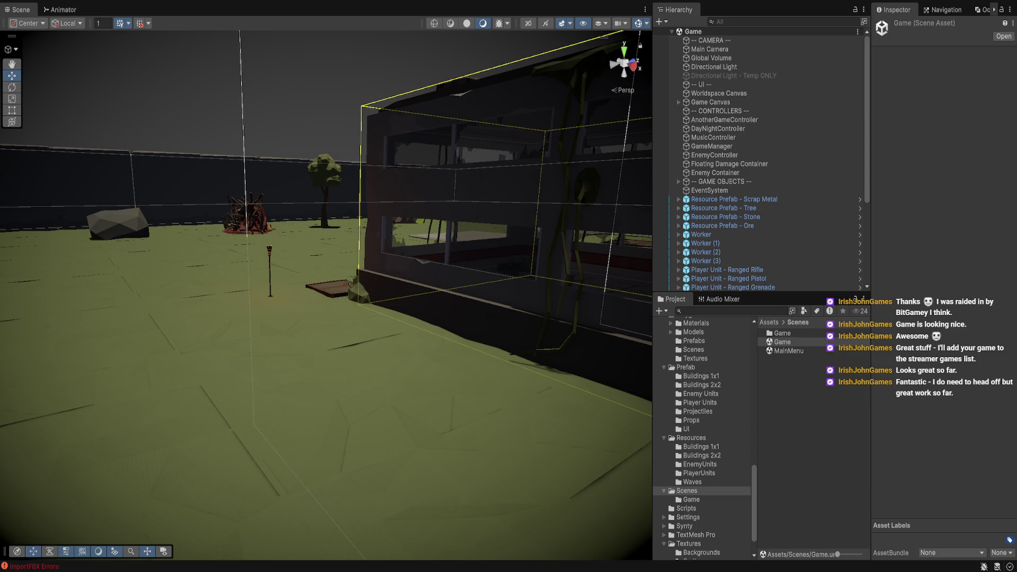
- Select the Game scene asset again once the level has loaded with normal materials
{"action": "left_click", "coordinate": [783, 341]}
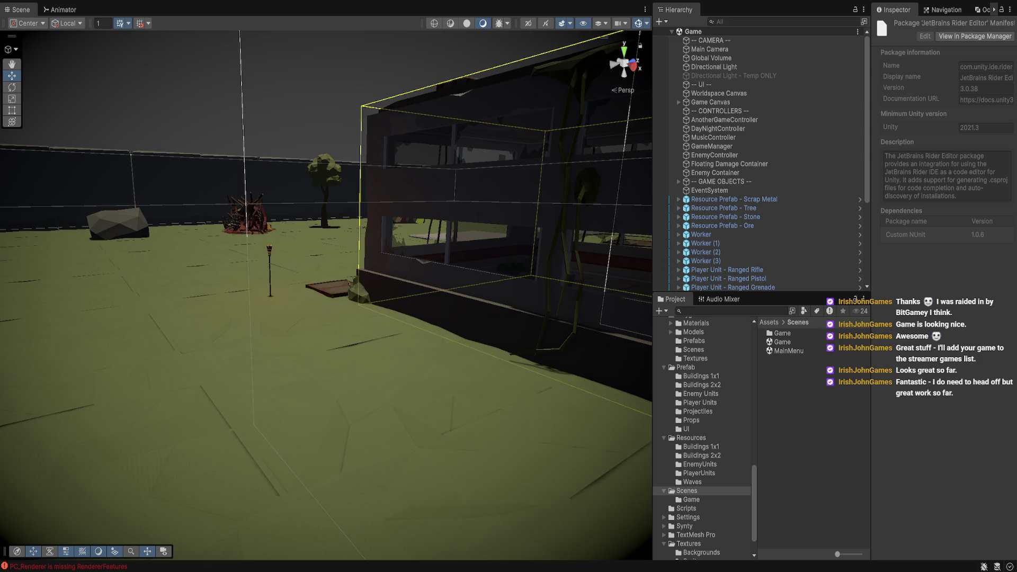
- Scroll down to bring the JetBrains Rider Editor package information into view
{"action": "scroll", "coordinate": [326, 296], "scroll_direction": "down", "scroll_amount": 5}
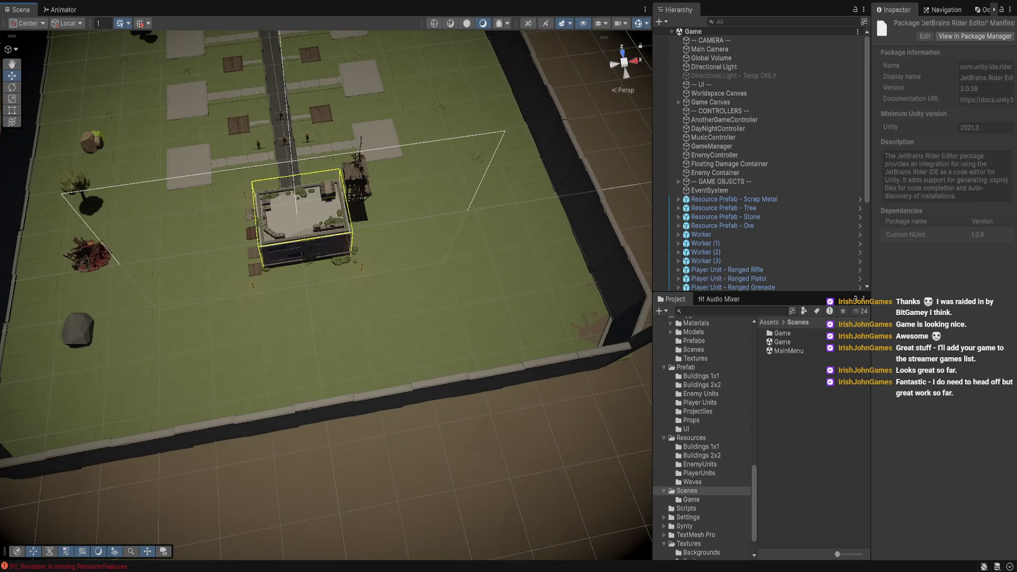
- Zoom out over the level and select the Main Camera (orthographic, size 27.23)
{"action": "scroll", "coordinate": [327, 295], "scroll_direction": "up", "scroll_amount": 3}
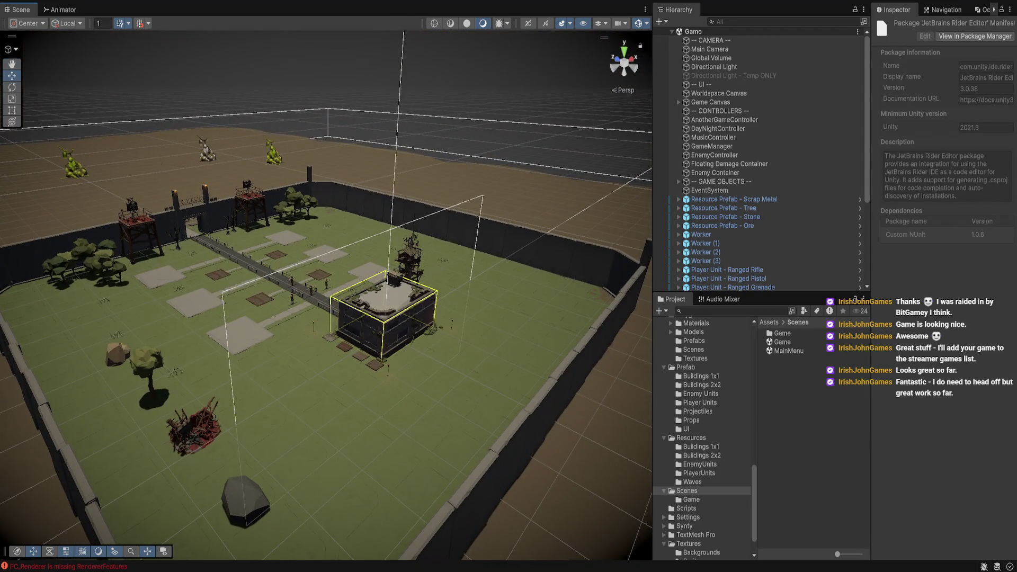
{"action": "left_click", "coordinate": [711, 50]}
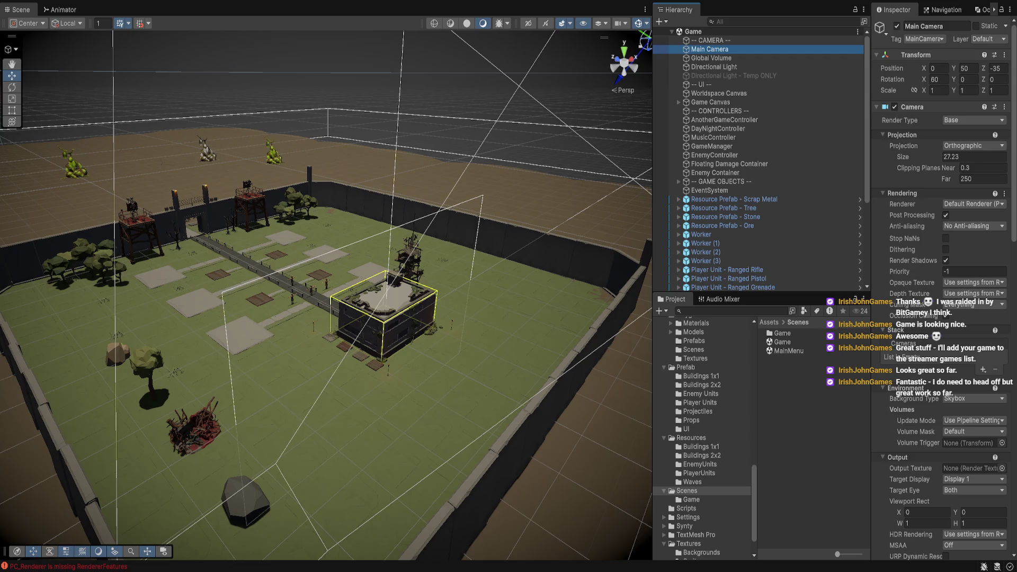
- Select the PC_Renderer asset in Settings and remove its missing renderer feature
{"action": "left_click", "coordinate": [688, 518]}
{"action": "left_click", "coordinate": [792, 369]}
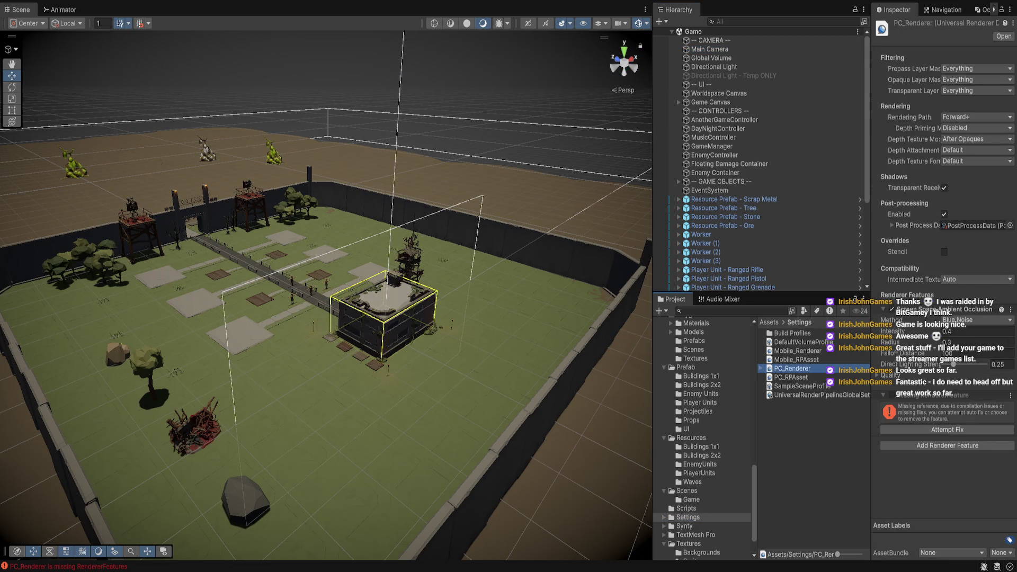
{"action": "left_click", "coordinate": [947, 429]}
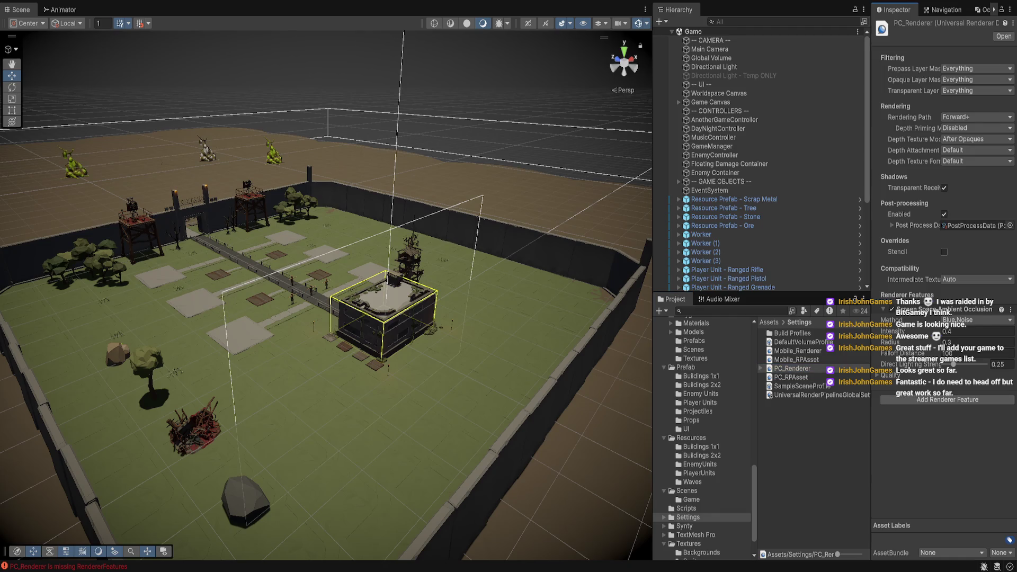
- Toggle the stencil override on and off, switch to Deferred+, then select tile SM_Env_Path_01 (4)
{"action": "left_click", "coordinate": [944, 252]}
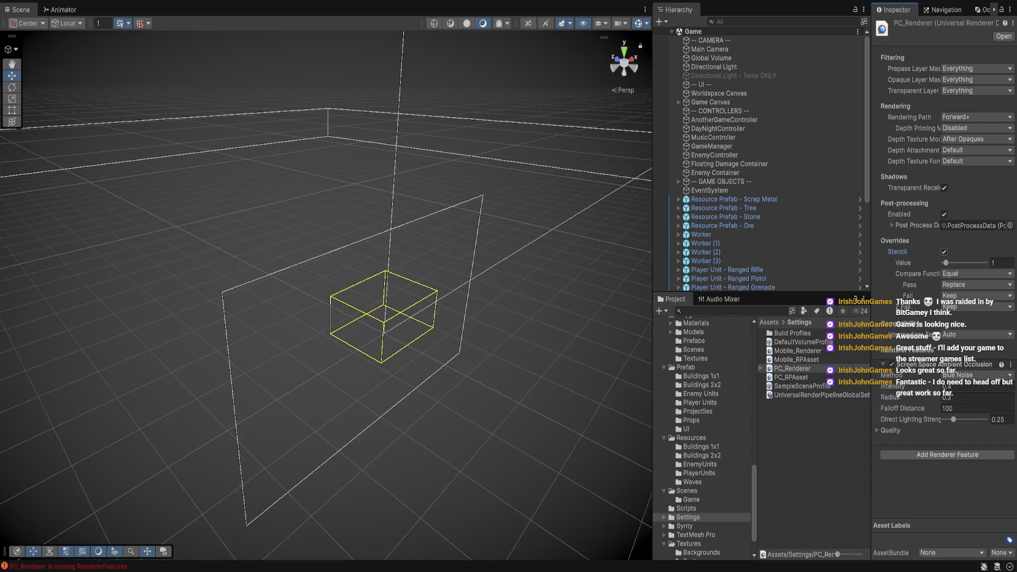
{"action": "left_click", "coordinate": [945, 252]}
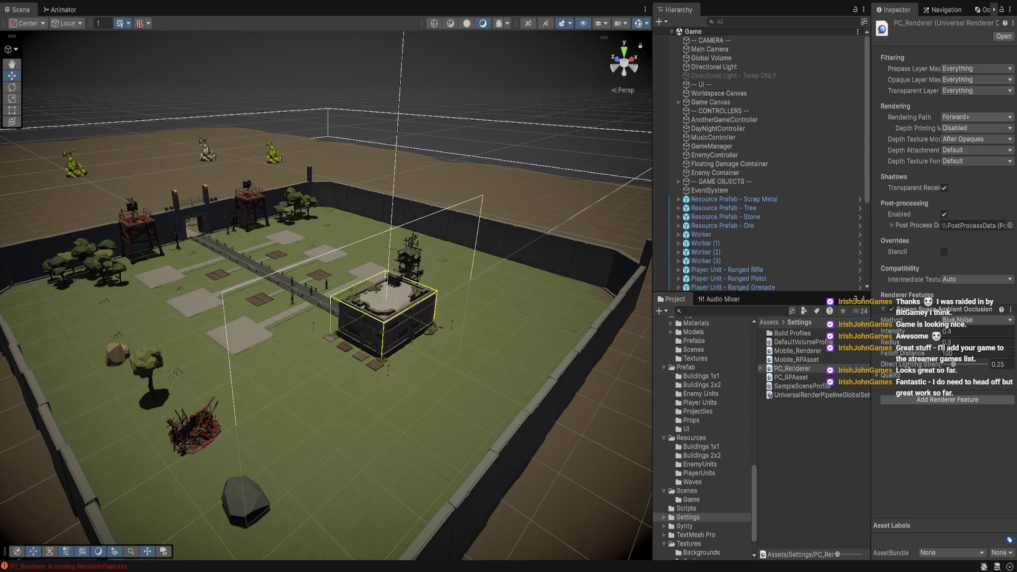
{"action": "left_click", "coordinate": [977, 117]}
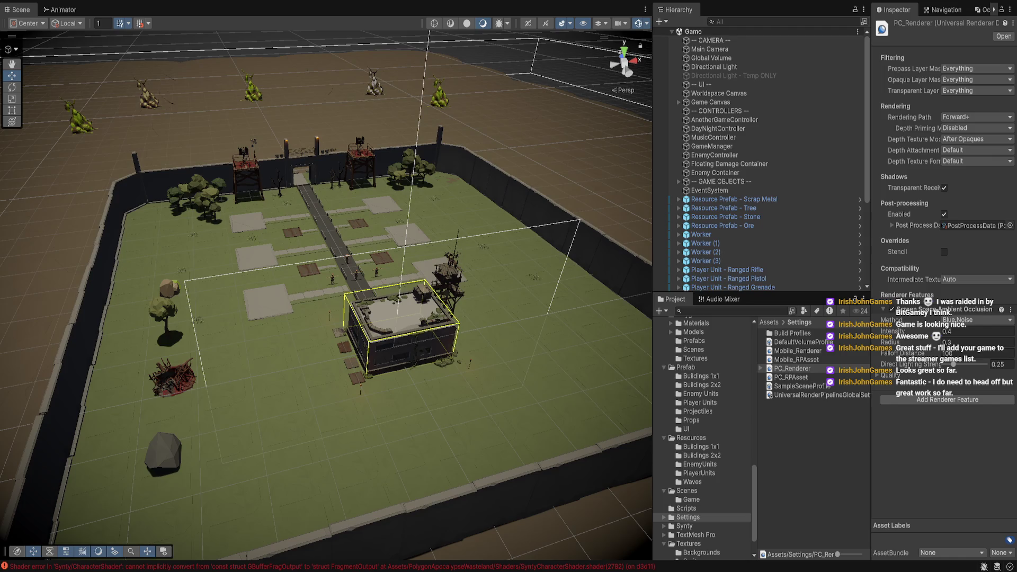
{"action": "left_click", "coordinate": [342, 212]}
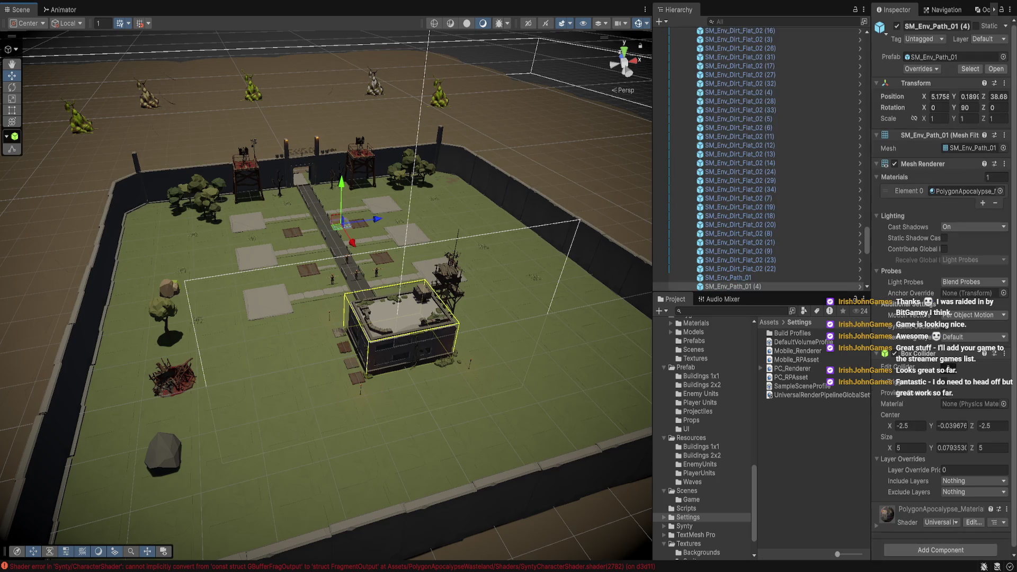
{"action": "key", "text": "f"}
{"action": "key", "text": "r"}
{"action": "scroll", "coordinate": [327, 296], "scroll_direction": "down", "scroll_amount": 10}
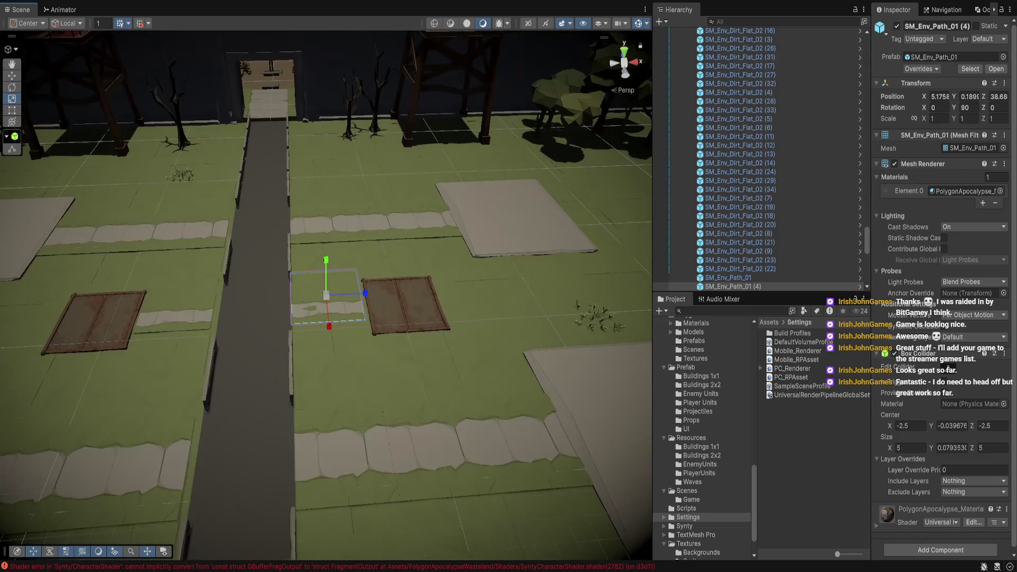
{"action": "key", "text": "w"}
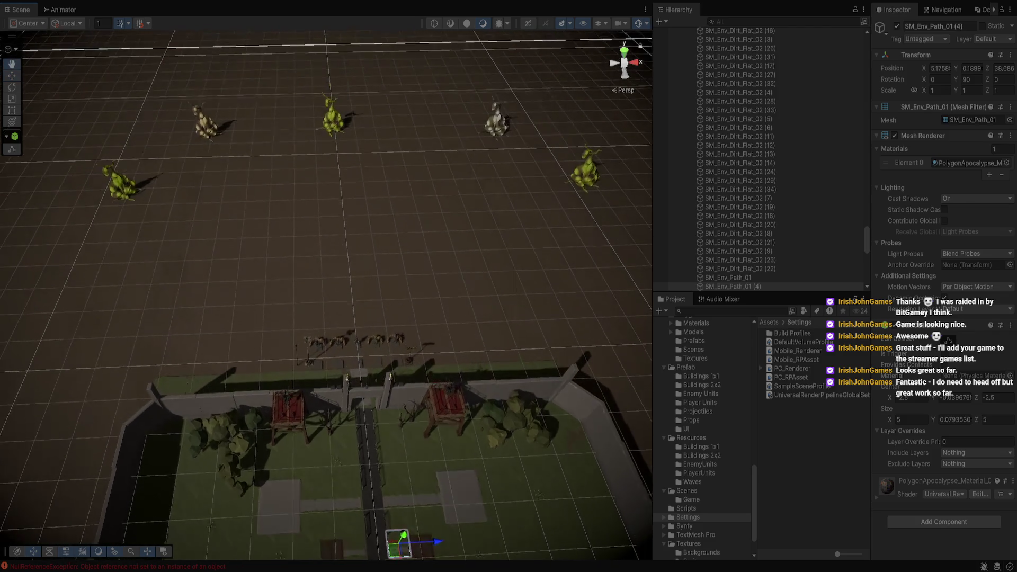
- Select dirt tile SM_Env_Dirt_Flat_02 (19), collapse Town Objects, and select EnemyController
{"action": "left_click", "coordinate": [737, 207]}
{"action": "key", "text": "Left"}
{"action": "key", "text": "Left"}
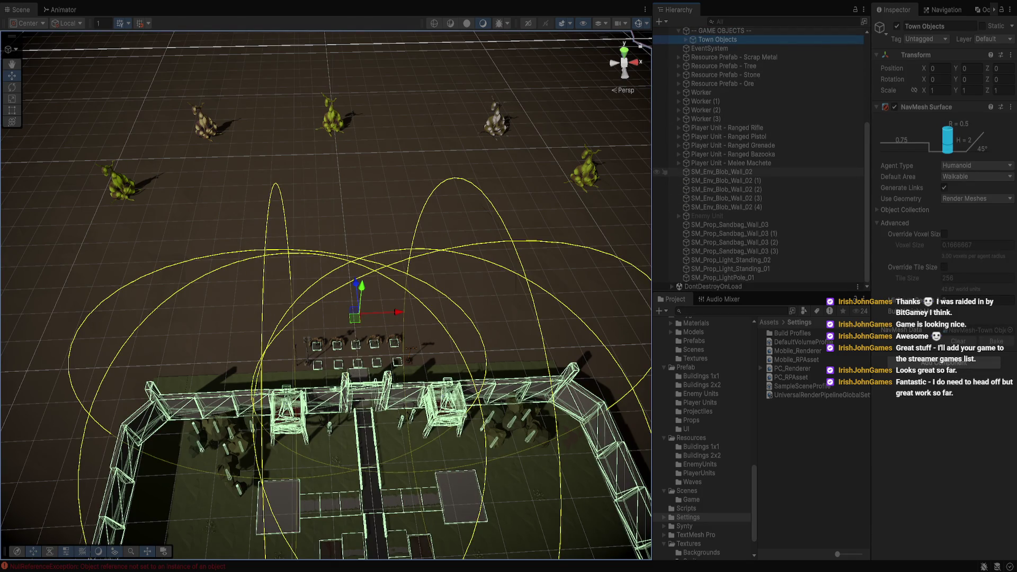
{"action": "scroll", "coordinate": [758, 128], "scroll_direction": "up", "scroll_amount": 5}
{"action": "left_click", "coordinate": [714, 154]}
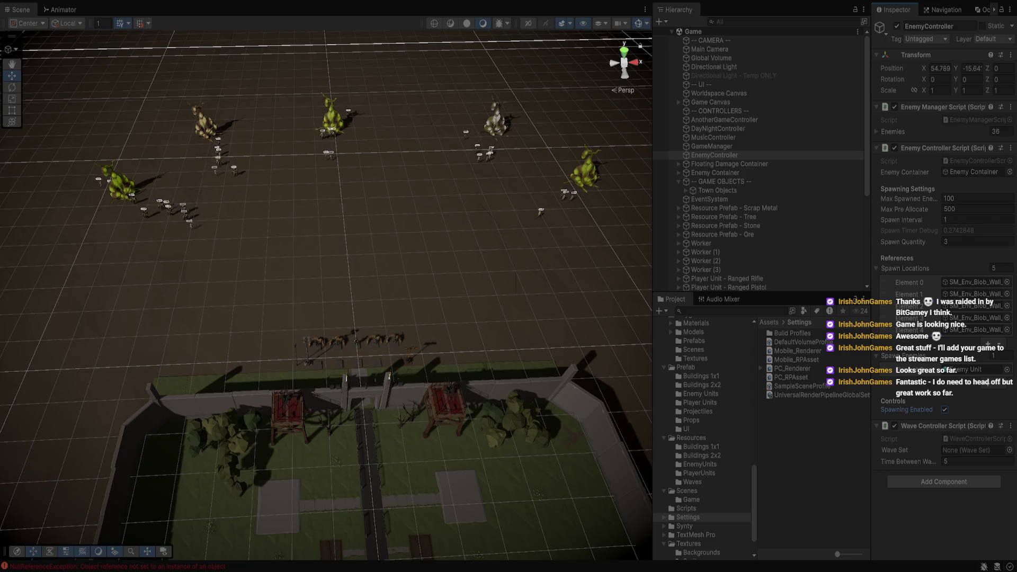
- Exit Play mode with Ctrl+P and select Enemy Container in the Hierarchy
{"action": "left_click", "coordinate": [346, 259]}
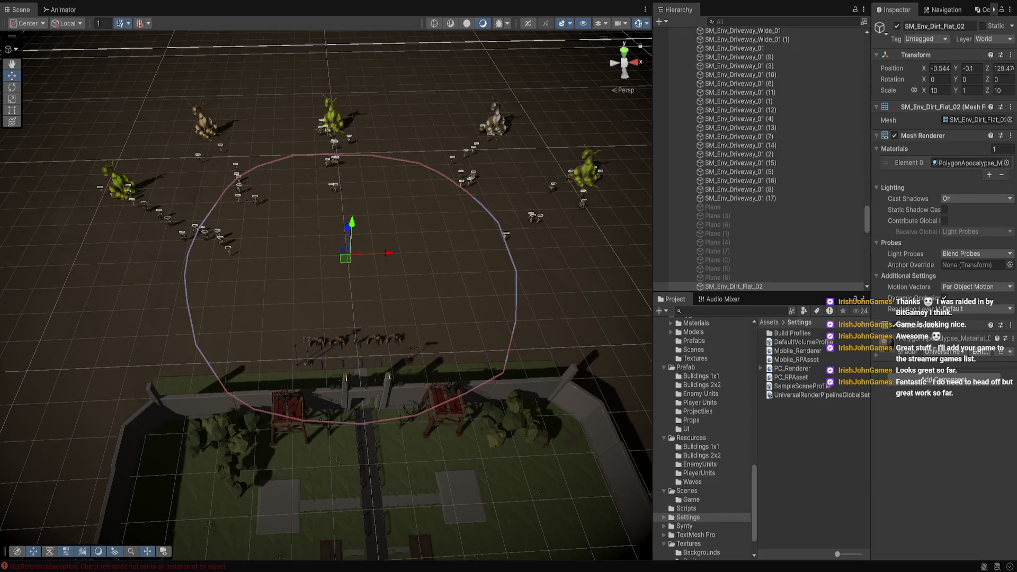
{"action": "key", "text": "ctrl+p"}
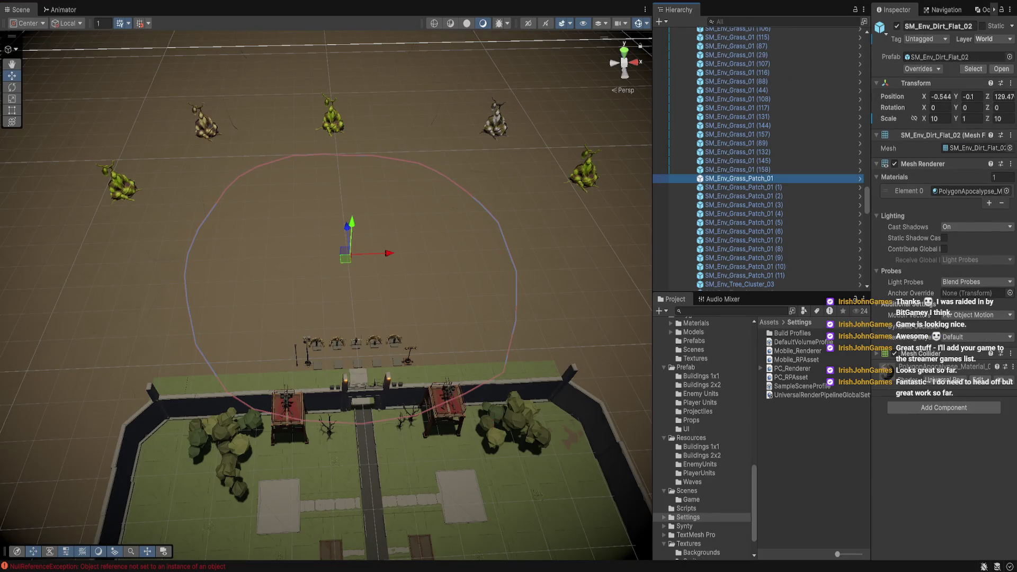
{"action": "scroll", "coordinate": [758, 159], "scroll_direction": "up", "scroll_amount": 5}
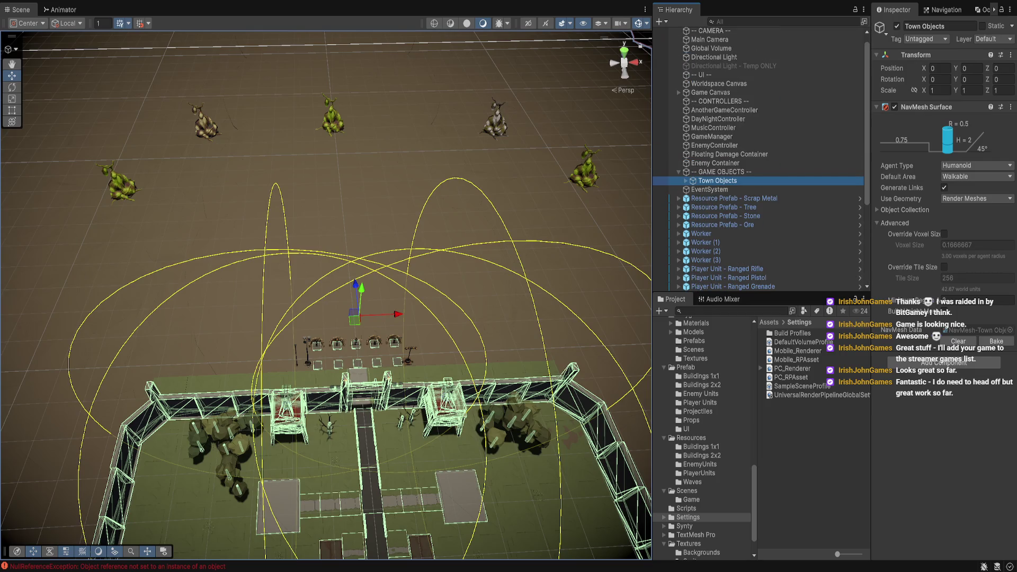
{"action": "left_click", "coordinate": [715, 163]}
- Select EnemyController in the Hierarchy to view its script settings
{"action": "key", "text": "Up"}
{"action": "key", "text": "Up"}
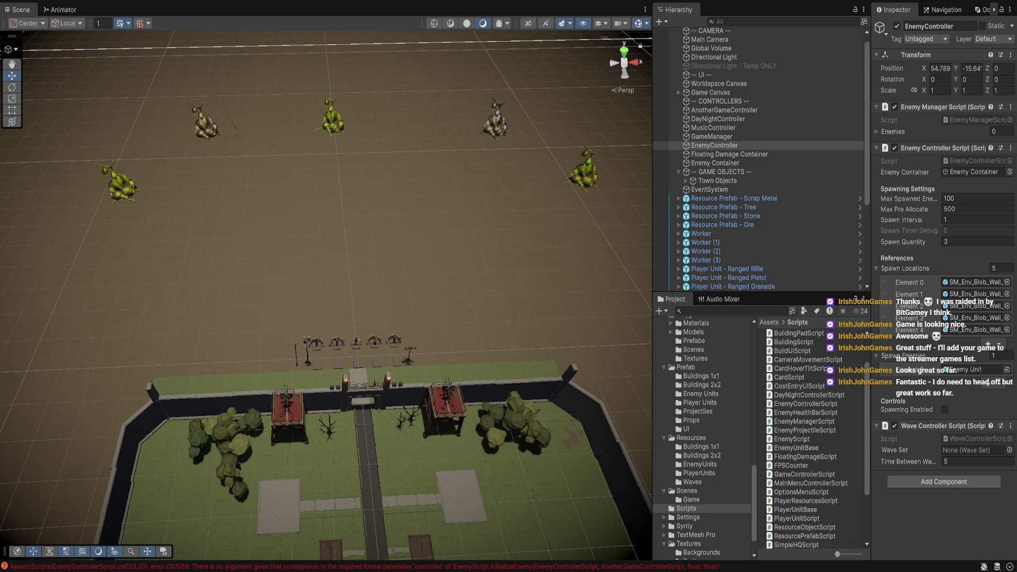
- Locate EnemyControllerScript in Scripts, then select AnotherGameController (Player Unit - Melee hero, pool size 500)
{"action": "left_click", "coordinate": [977, 161]}
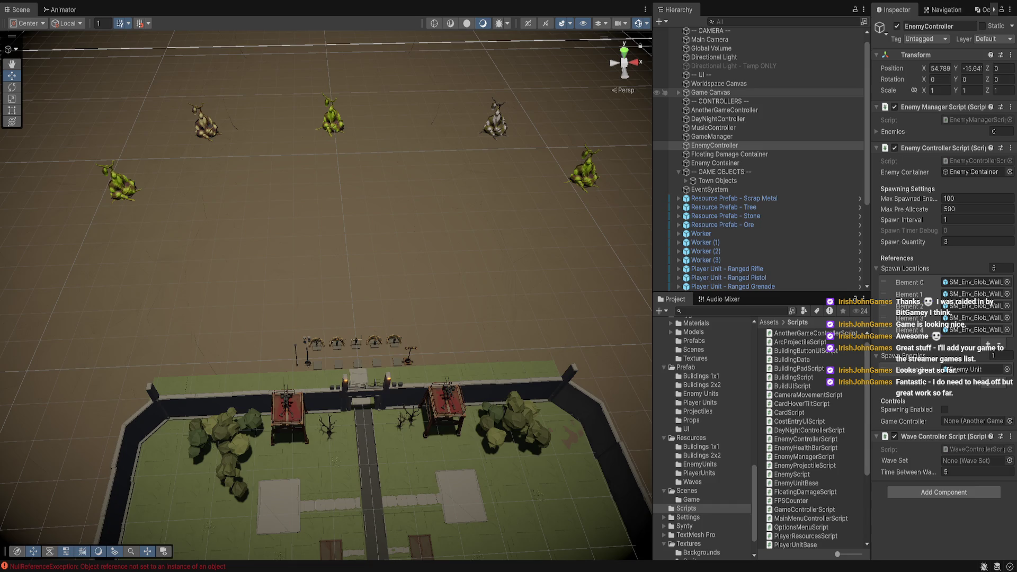
{"action": "left_click", "coordinate": [724, 109]}
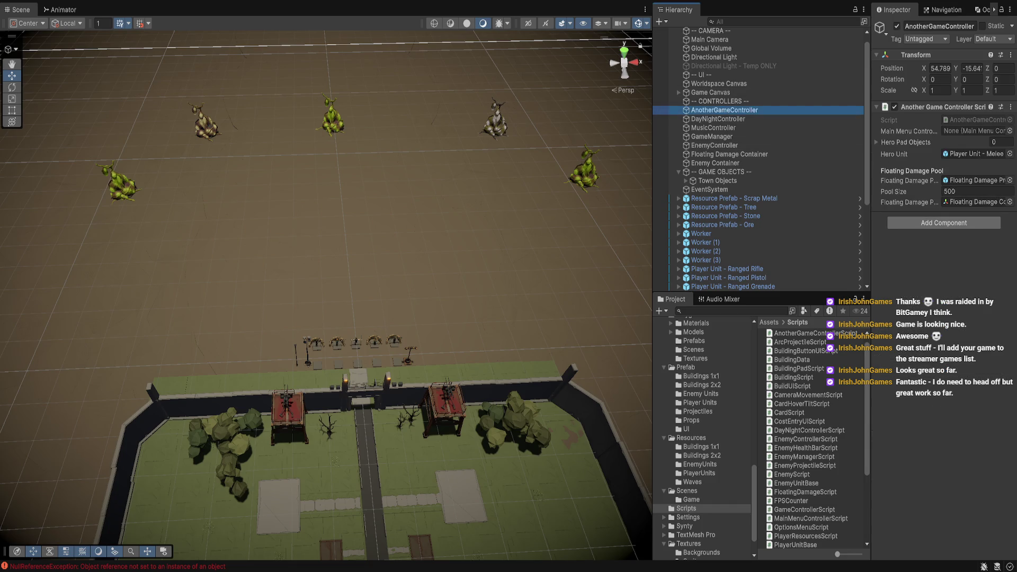
- Ping AnotherGameControllerScript in the Project, then select and frame a bunker floor tile
{"action": "left_click", "coordinate": [977, 119]}
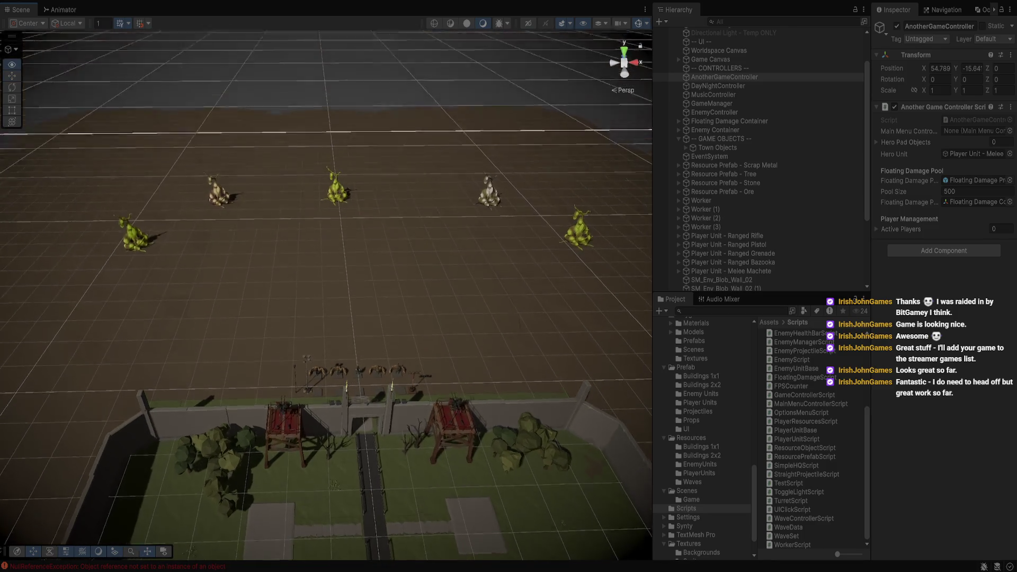
{"action": "left_click", "coordinate": [382, 352]}
{"action": "key", "text": "f"}
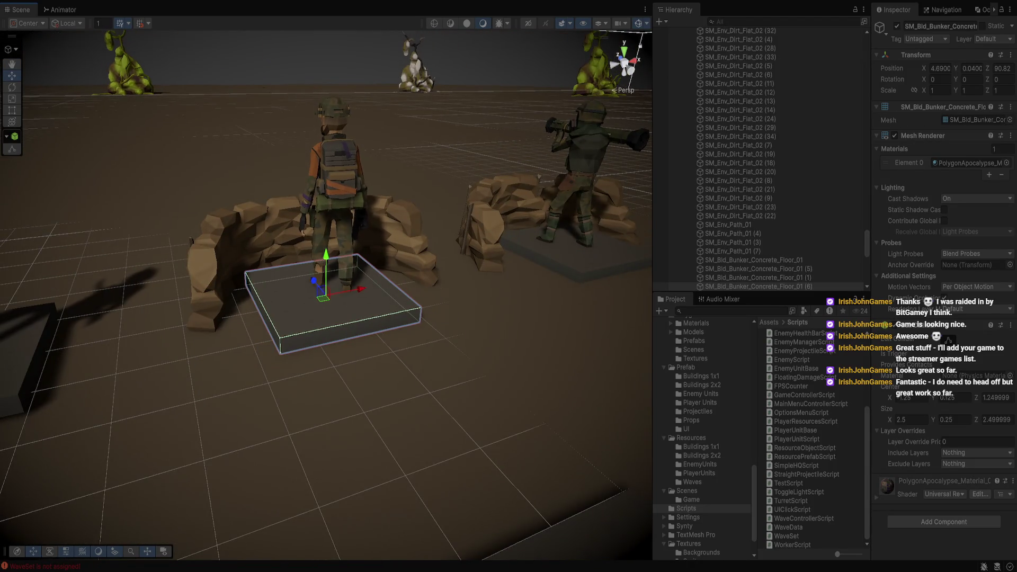
- Select Town Objects, then pick Player Unit - Ranged Rifle (100 health, 5 damage, range 50)
{"action": "left_click", "coordinate": [734, 145]}
{"action": "left_click", "coordinate": [333, 318]}
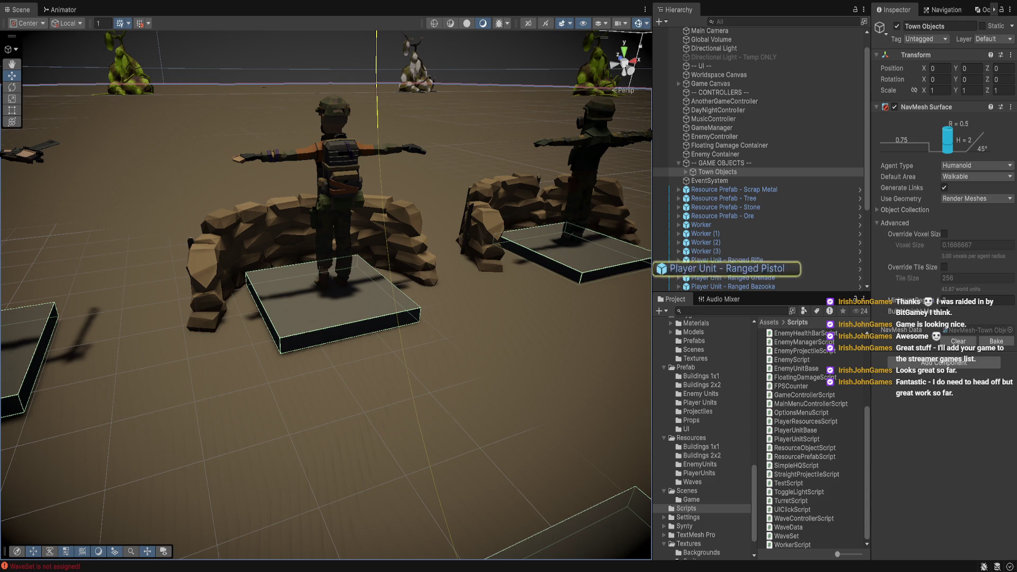
{"action": "left_click", "coordinate": [727, 260]}
{"action": "scroll", "coordinate": [758, 159], "scroll_direction": "down", "scroll_amount": 3}
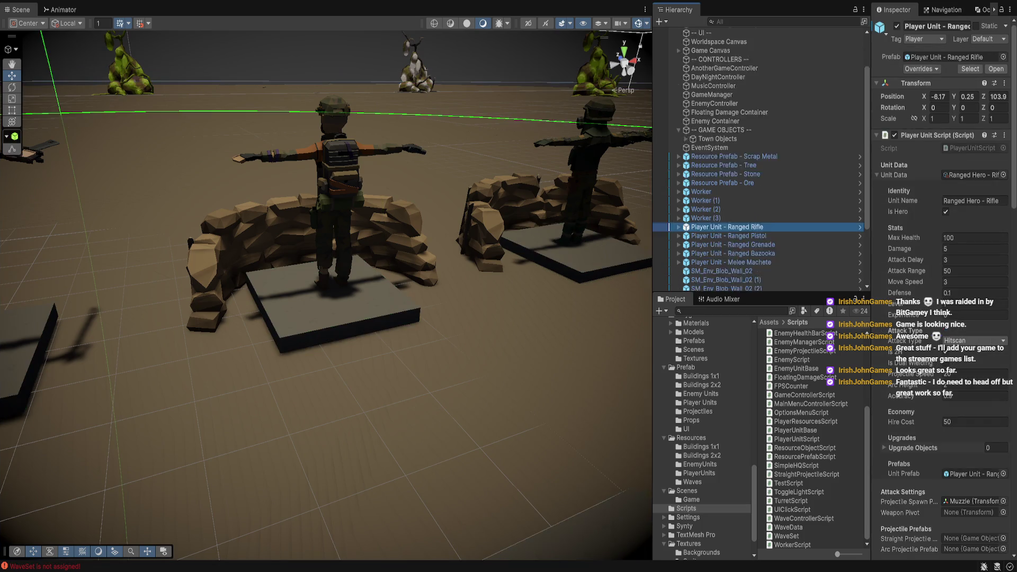
- Assign AnotherGameController as the Game Controller of all five Player Units, then exit Play mode
{"action": "left_click", "coordinate": [747, 229], "text": "shift"}
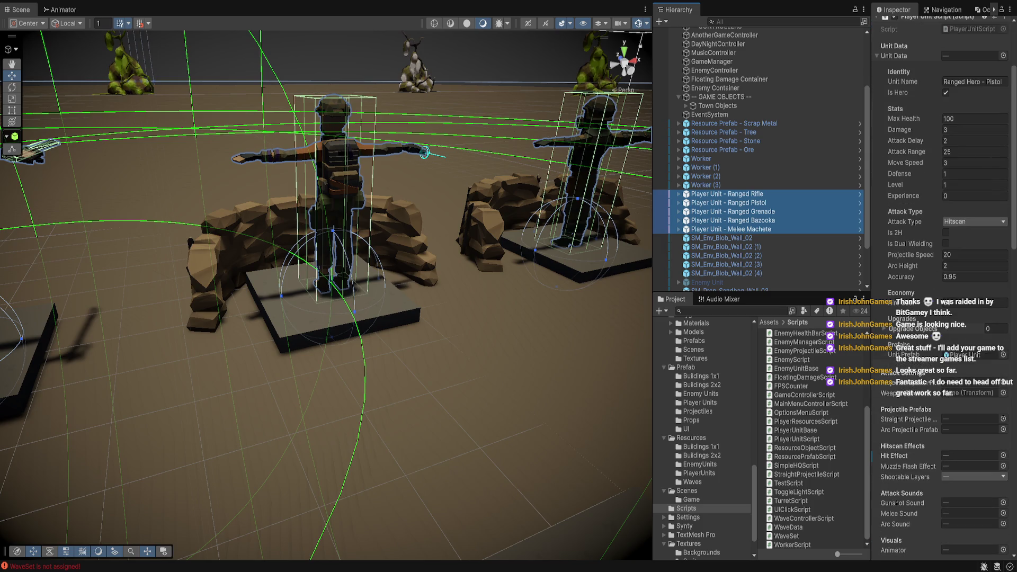
{"action": "scroll", "coordinate": [944, 286], "scroll_direction": "down", "scroll_amount": 3}
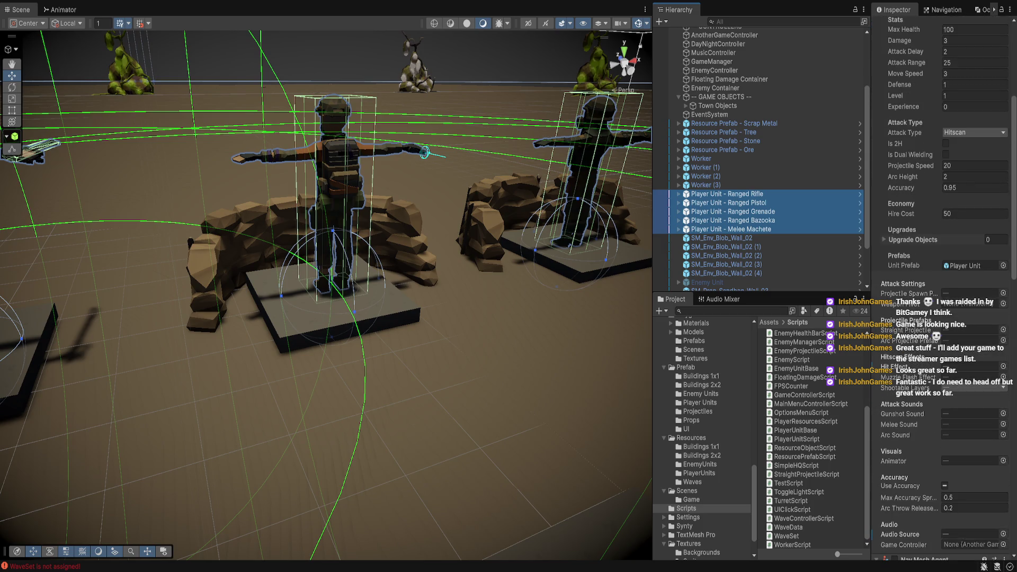
{"action": "left_click", "coordinate": [973, 544]}
{"action": "left_click_drag", "start_coordinate": [725, 35], "coordinate": [973, 545]}
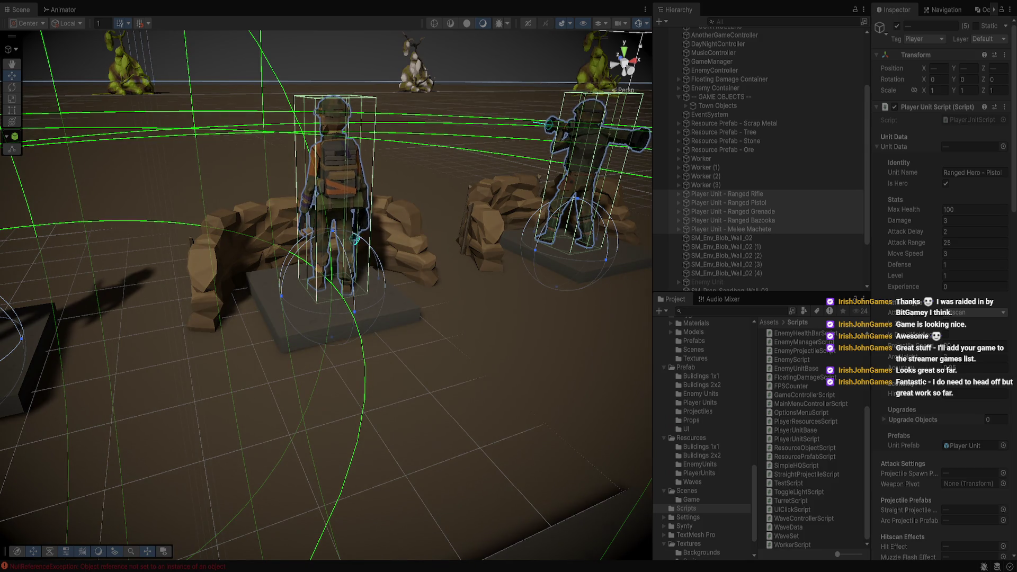
{"action": "key", "text": "ctrl+p"}
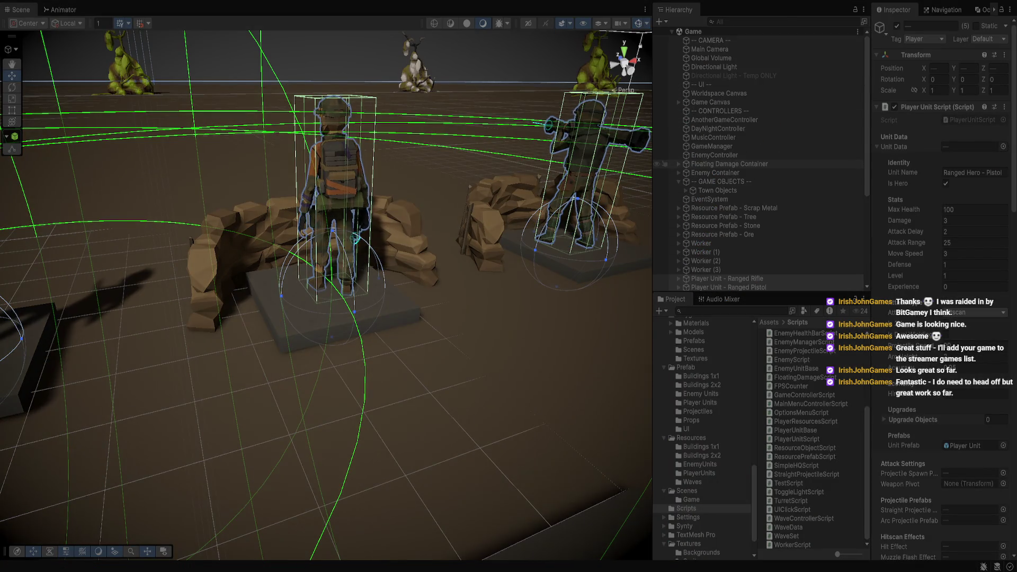
- Select AnotherGameController, expand its Active Players list, and frame it in the Scene view
{"action": "left_click", "coordinate": [725, 120]}
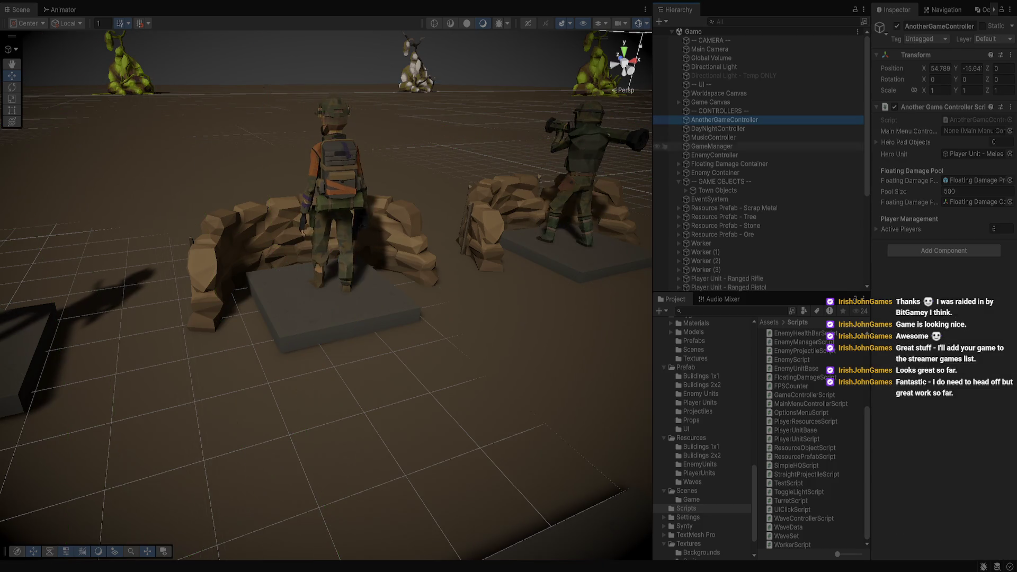
{"action": "left_click", "coordinate": [878, 229]}
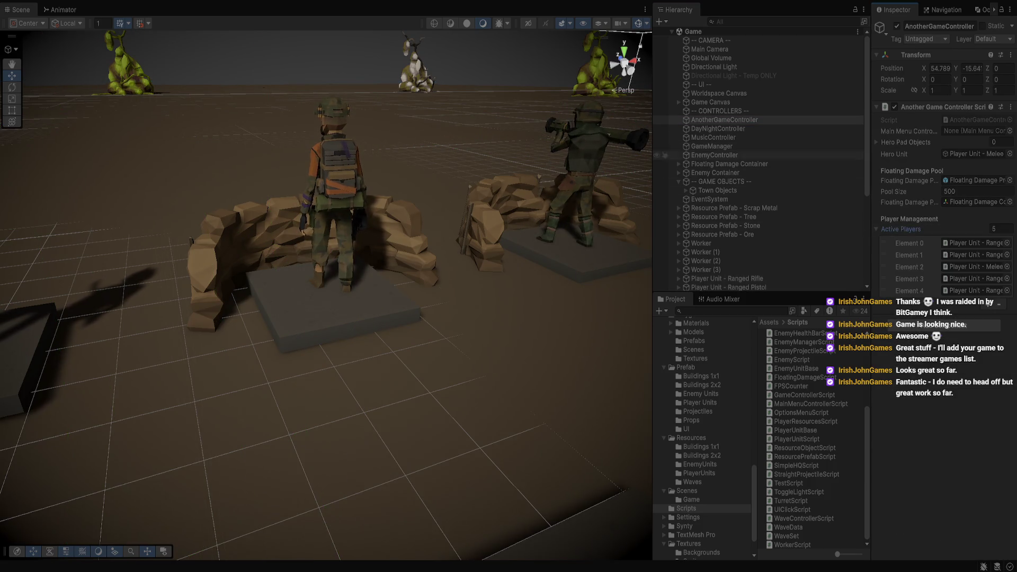
{"action": "key", "text": "f"}
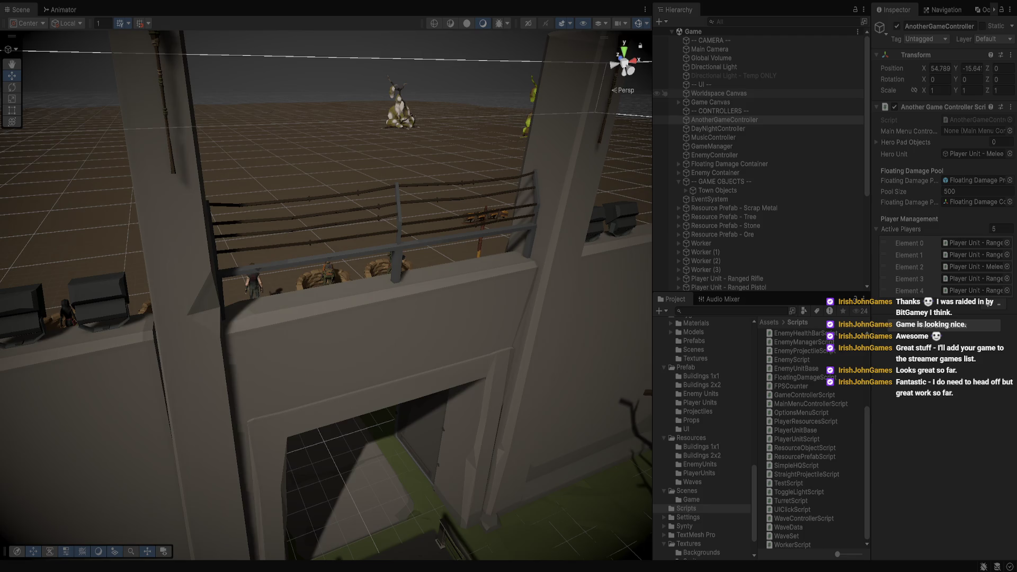
{"action": "left_click", "coordinate": [714, 155]}
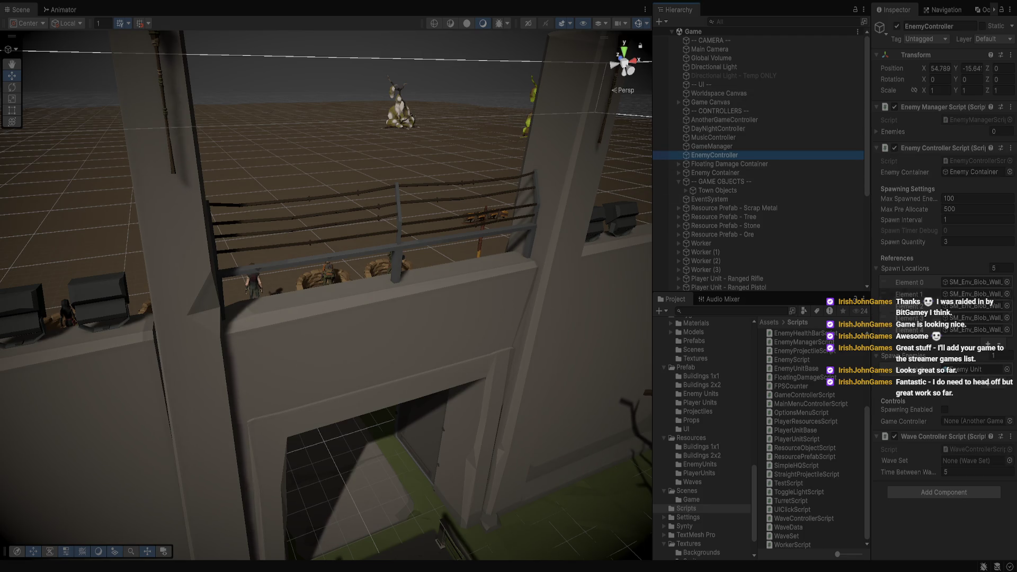
- Tick Spawning Enabled on EnemyController, zoom out, and select an enemy at the central blob
{"action": "left_click", "coordinate": [945, 410]}
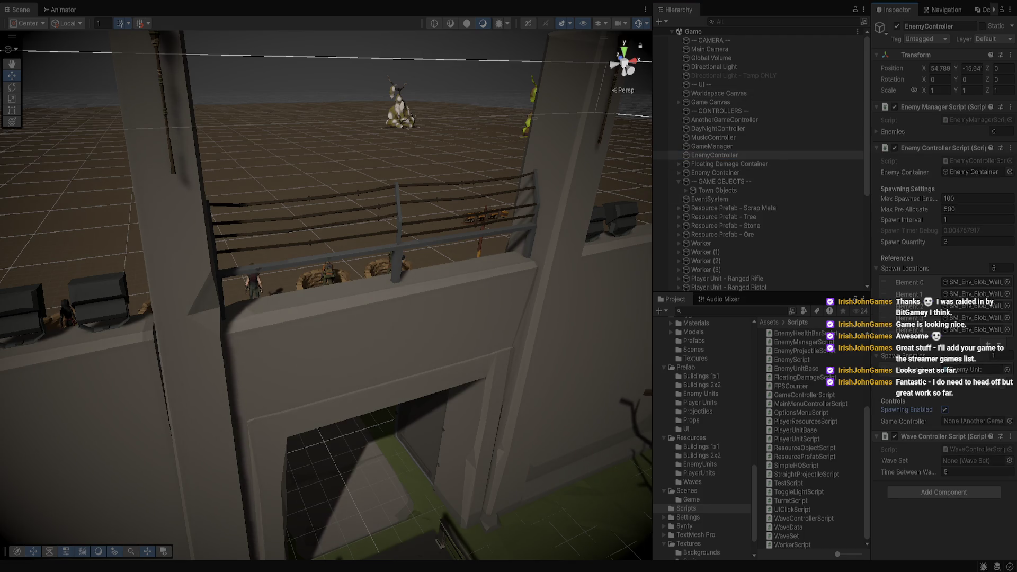
{"action": "key", "text": "f"}
{"action": "scroll", "coordinate": [327, 296], "scroll_direction": "down", "scroll_amount": 10}
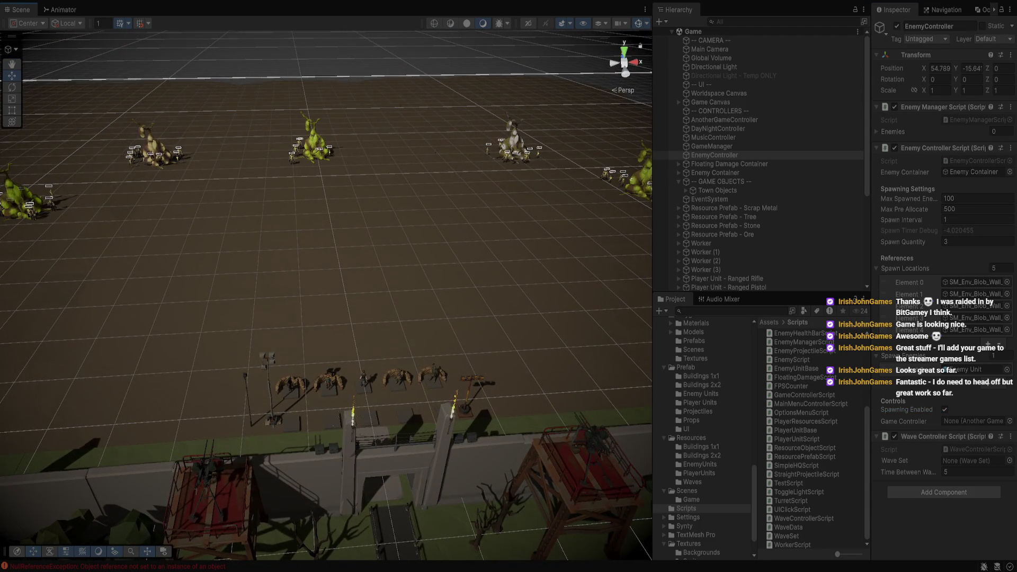
{"action": "left_click", "coordinate": [313, 144]}
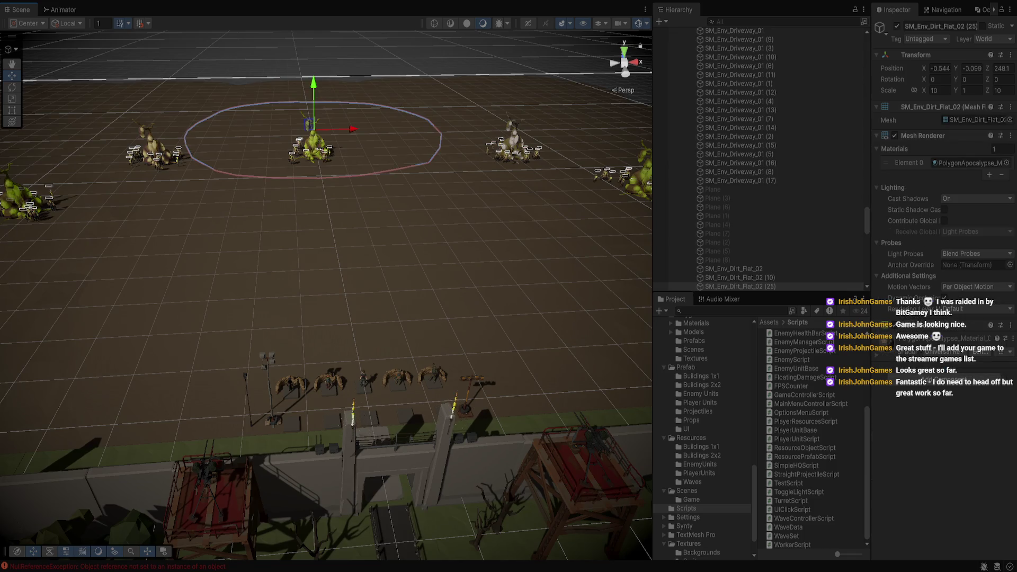
{"action": "left_click", "coordinate": [293, 158]}
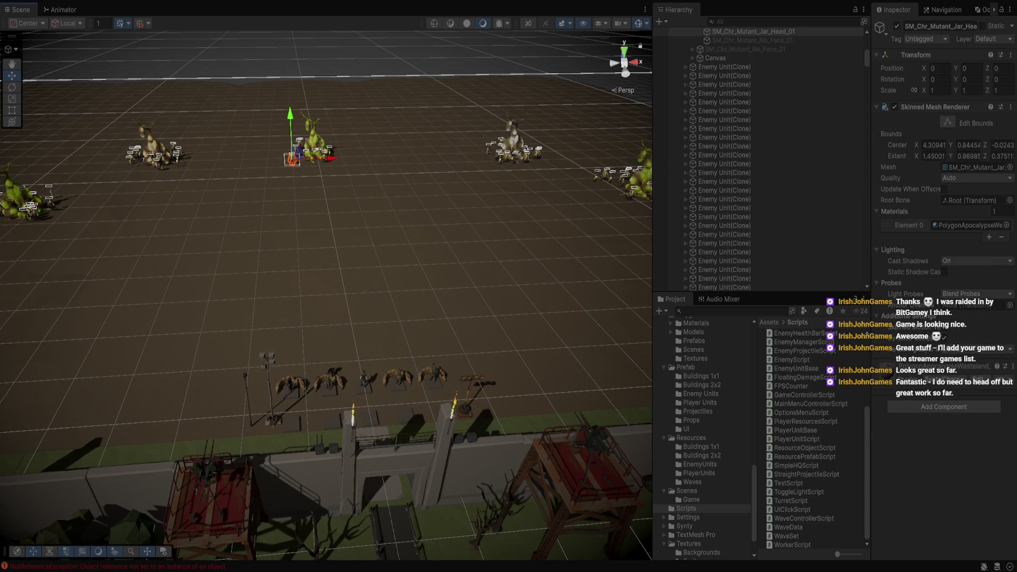
{"action": "key", "text": "ctrl+p"}
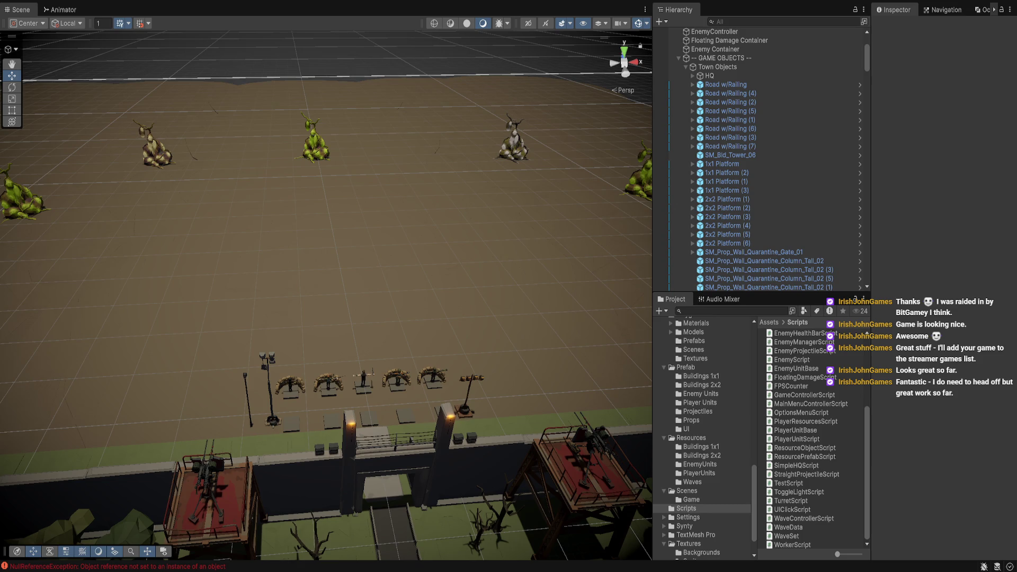
- Select AnotherGameController in the Hierarchy to review its now-empty Active Players list
{"action": "scroll", "coordinate": [758, 120], "scroll_direction": "up", "scroll_amount": 5}
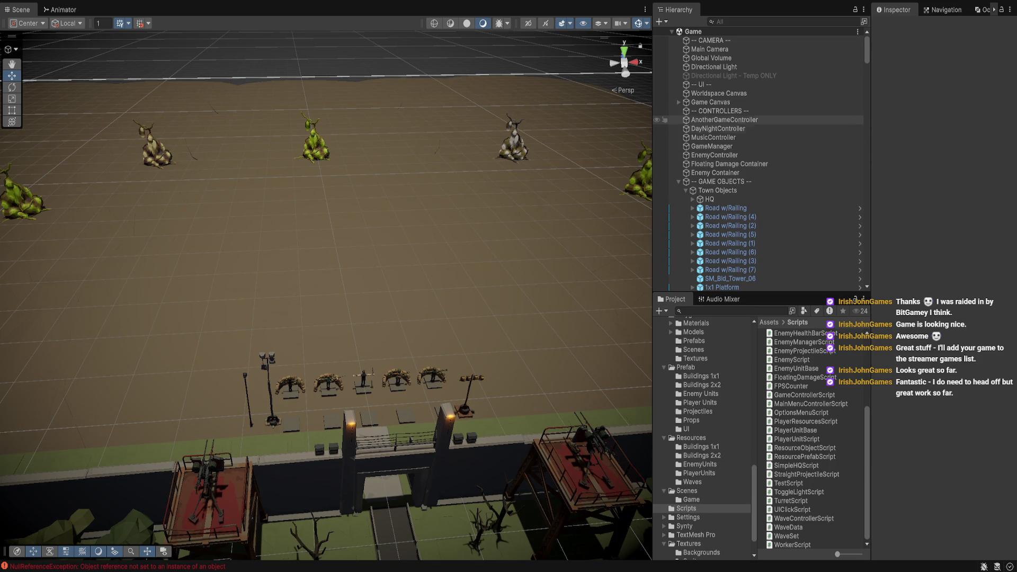
{"action": "left_click", "coordinate": [725, 119]}
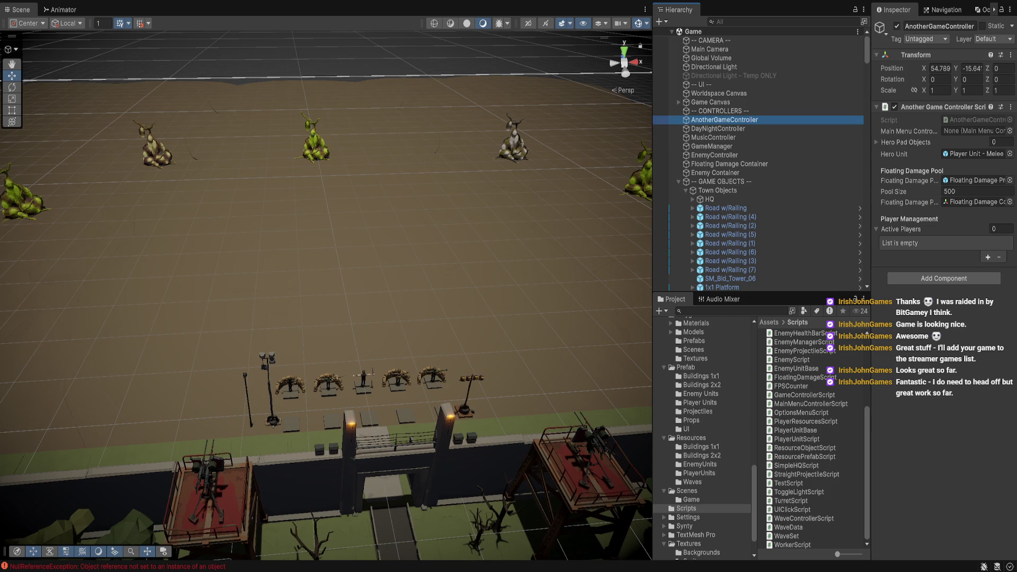
{"action": "key", "text": "alt+Tab"}
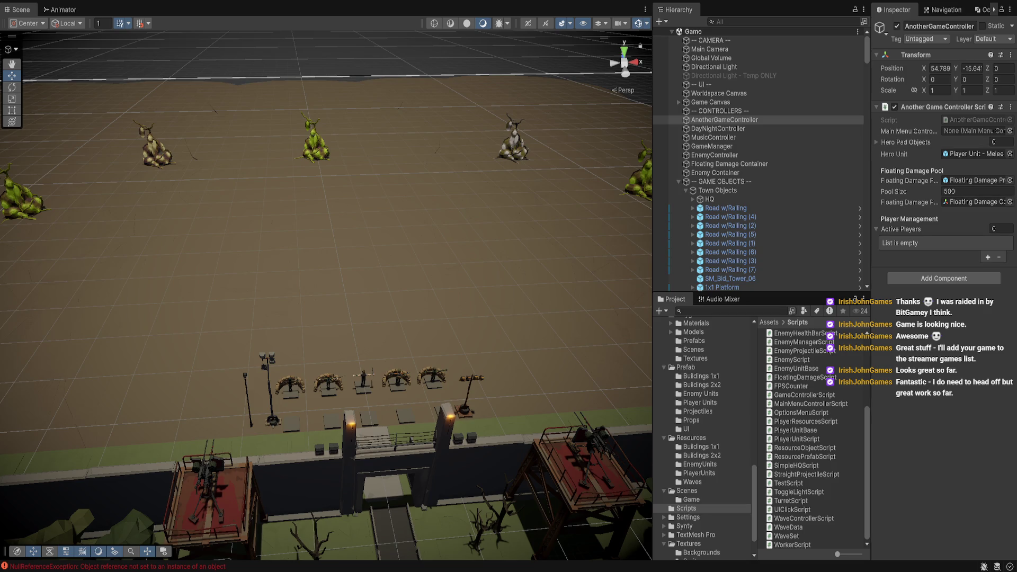
- Ping the Hero Unit object (Player Unit - Melee) assigned on AnotherGameController
{"action": "left_click", "coordinate": [975, 154]}
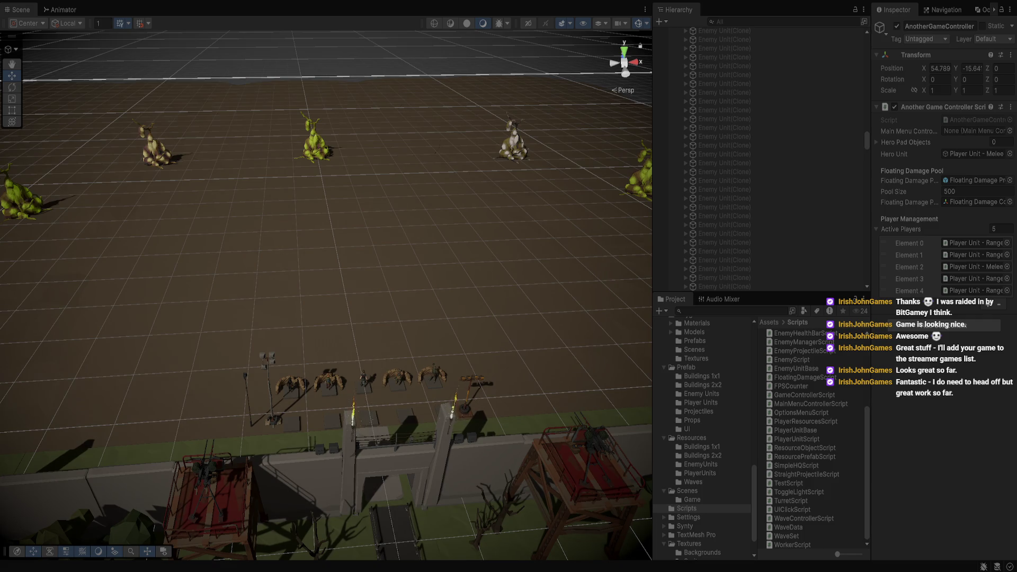
- Go from an Enemy Unit(Clone) up to EnemyController and re-tick Spawning Enabled
{"action": "left_click", "coordinate": [663, 136]}
{"action": "key", "text": "Left"}
{"action": "key", "text": "Left"}
{"action": "scroll", "coordinate": [663, 95], "scroll_direction": "up", "scroll_amount": 3}
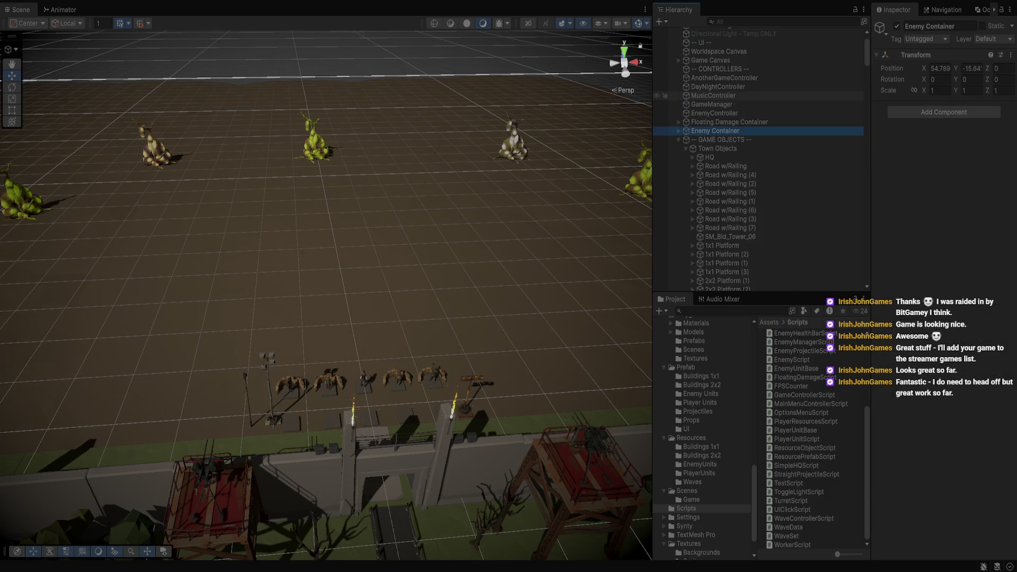
{"action": "left_click", "coordinate": [689, 113]}
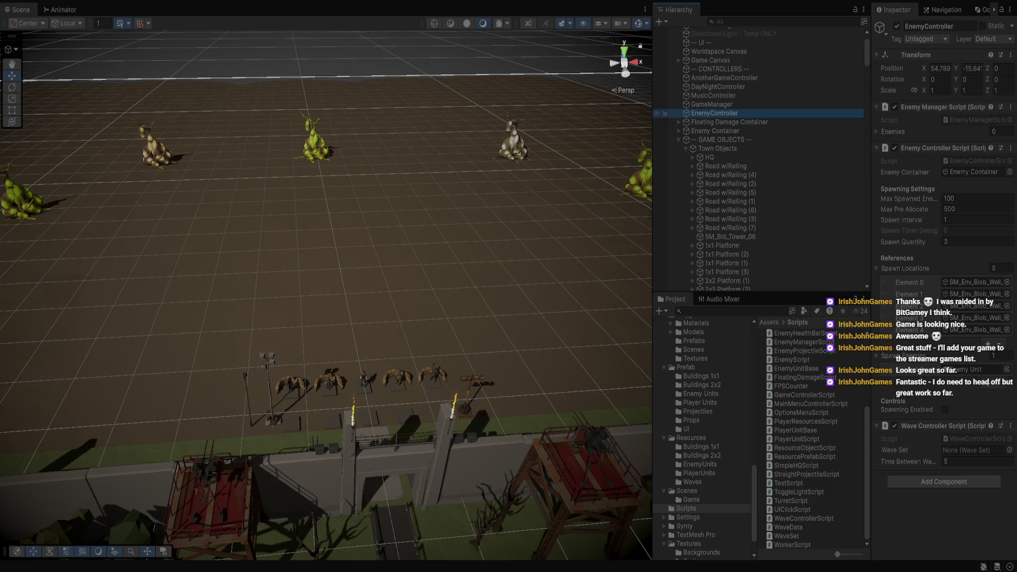
{"action": "left_click", "coordinate": [945, 409]}
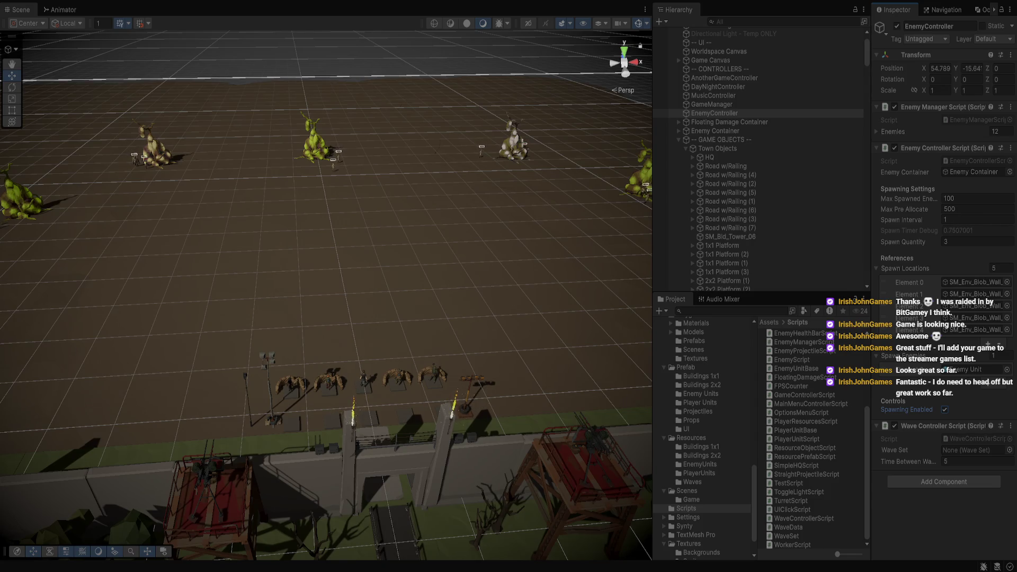
- Select a spawned enemy unit near the left blob and frame it in the Scene view
{"action": "scroll", "coordinate": [326, 286], "scroll_direction": "up", "scroll_amount": 3}
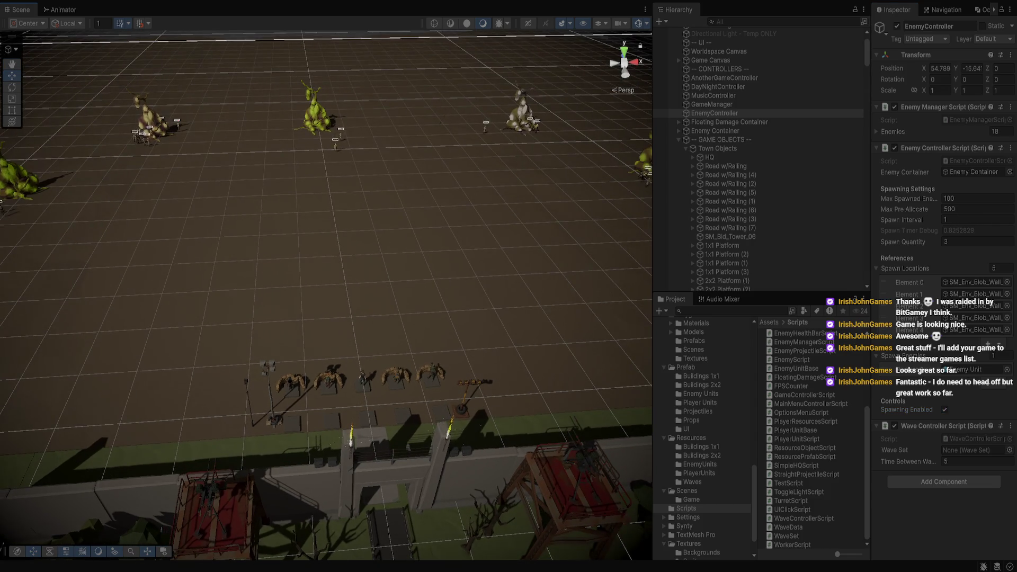
{"action": "left_click", "coordinate": [337, 146]}
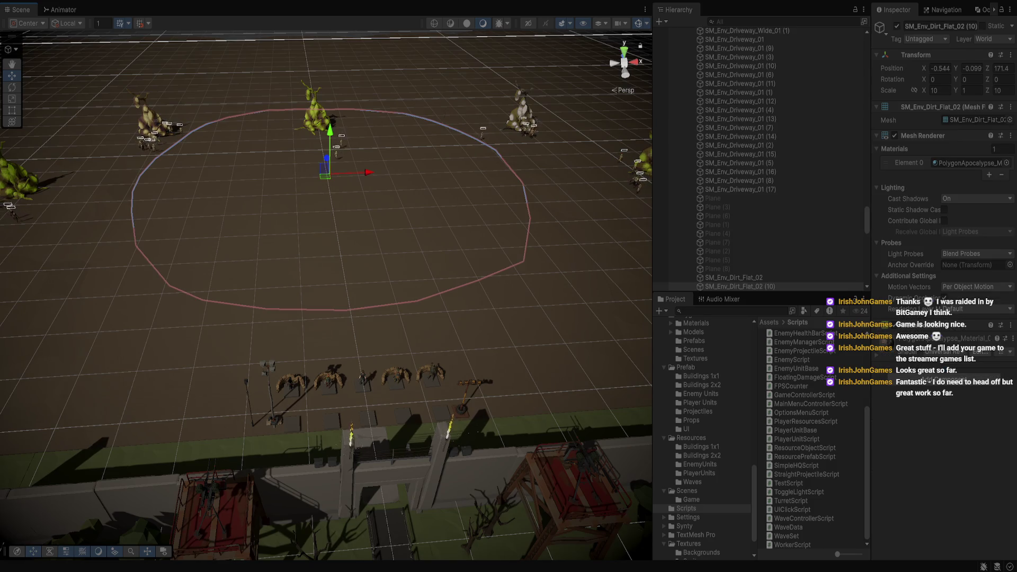
{"action": "left_click", "coordinate": [151, 143]}
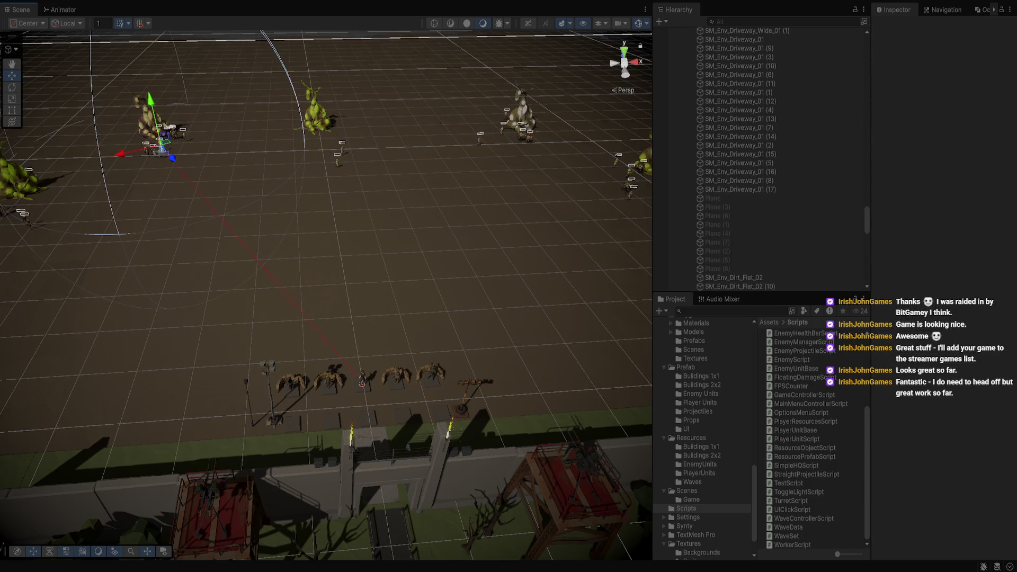
{"action": "key", "text": "f"}
{"action": "left_click", "coordinate": [424, 318]}
{"action": "scroll", "coordinate": [424, 318], "scroll_direction": "down", "scroll_amount": 5}
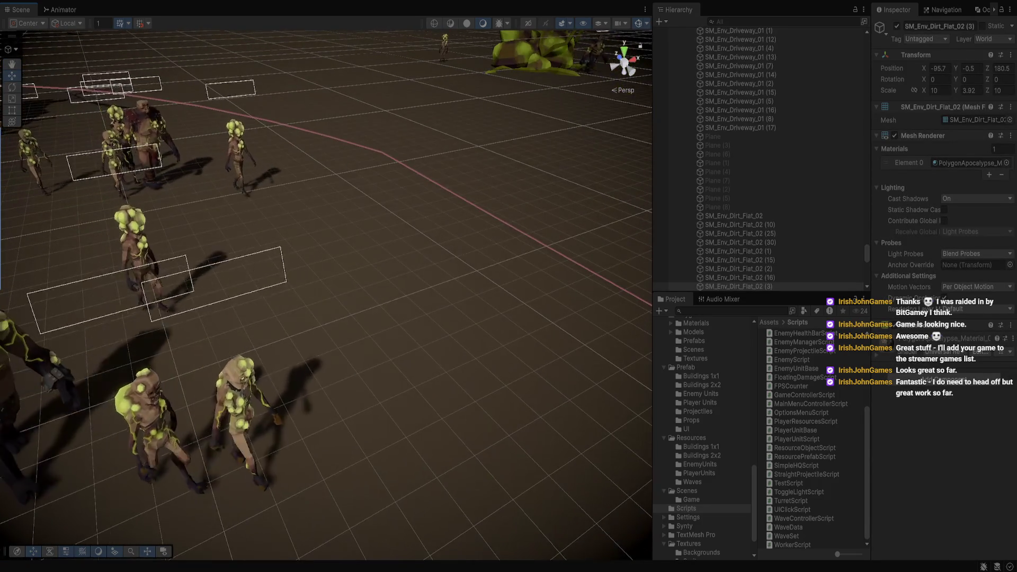
{"action": "scroll", "coordinate": [326, 286], "scroll_direction": "down", "scroll_amount": 5}
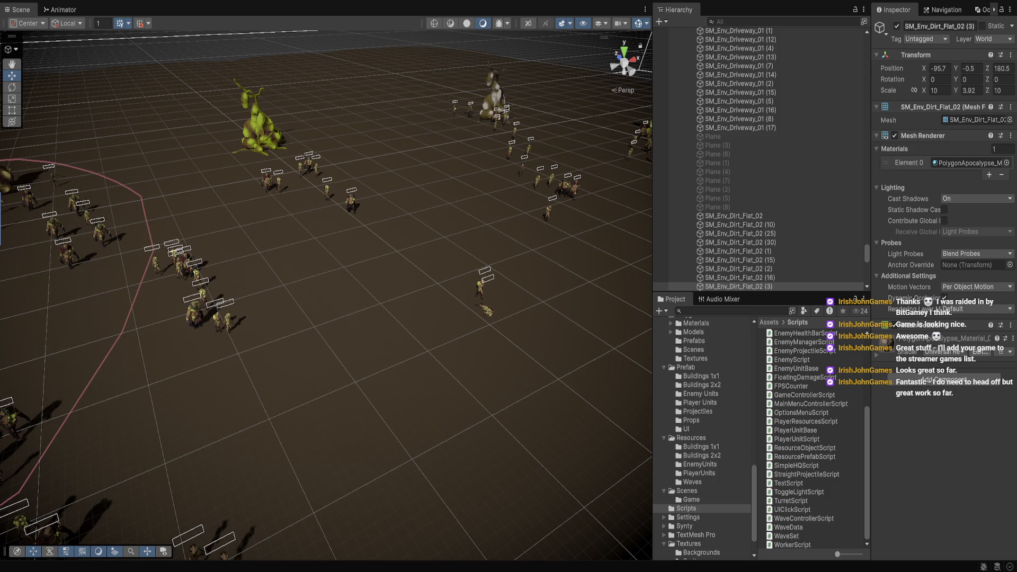
- Exit Play mode and show the top-level Assets folder contents in the Project window
{"action": "key", "text": "ctrl+p"}
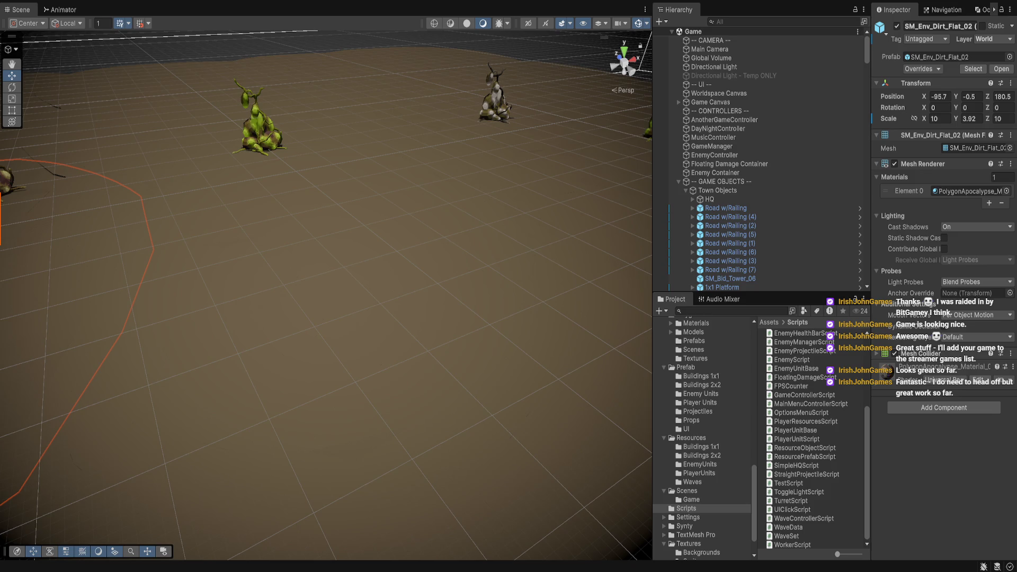
{"action": "scroll", "coordinate": [702, 440], "scroll_direction": "up", "scroll_amount": 10}
{"action": "left_click", "coordinate": [680, 400]}
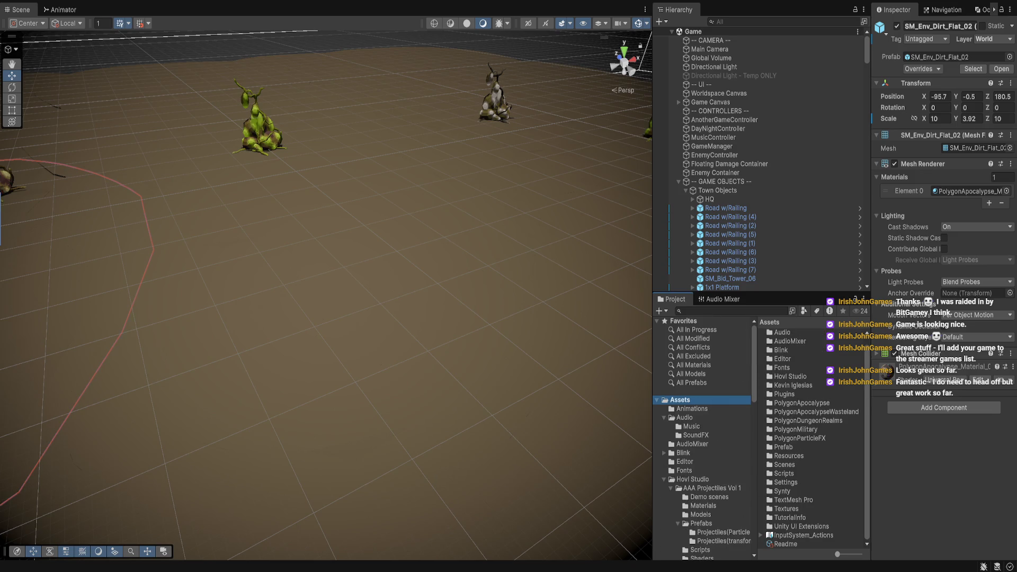
- Create a folder named Shader under Assets and open it
{"action": "key", "text": "ctrl+shift+n"}
{"action": "type", "text": "Shader"}
{"action": "key", "text": "Return"}
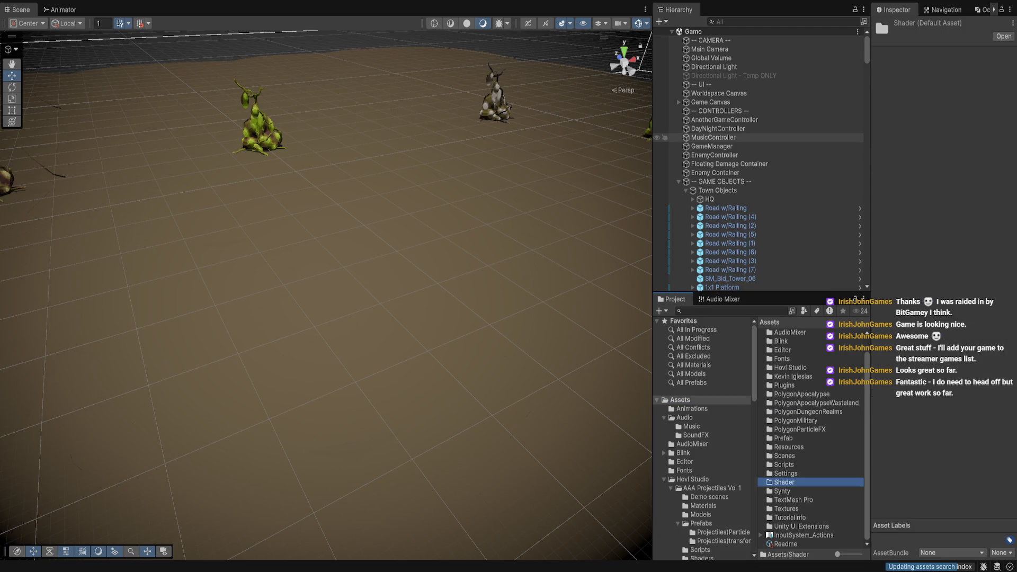
{"action": "key", "text": "Return"}
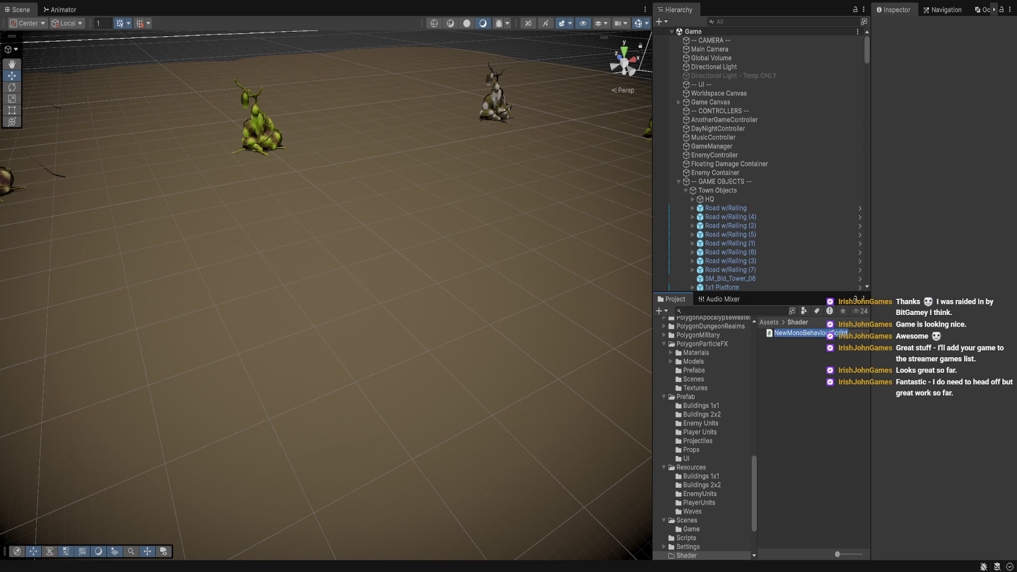
- Create a shader asset in the Shader folder named HealthBar
{"action": "type", "text": "Heal"}
{"action": "key", "text": "Escape"}
{"action": "type", "text": "Heal"}
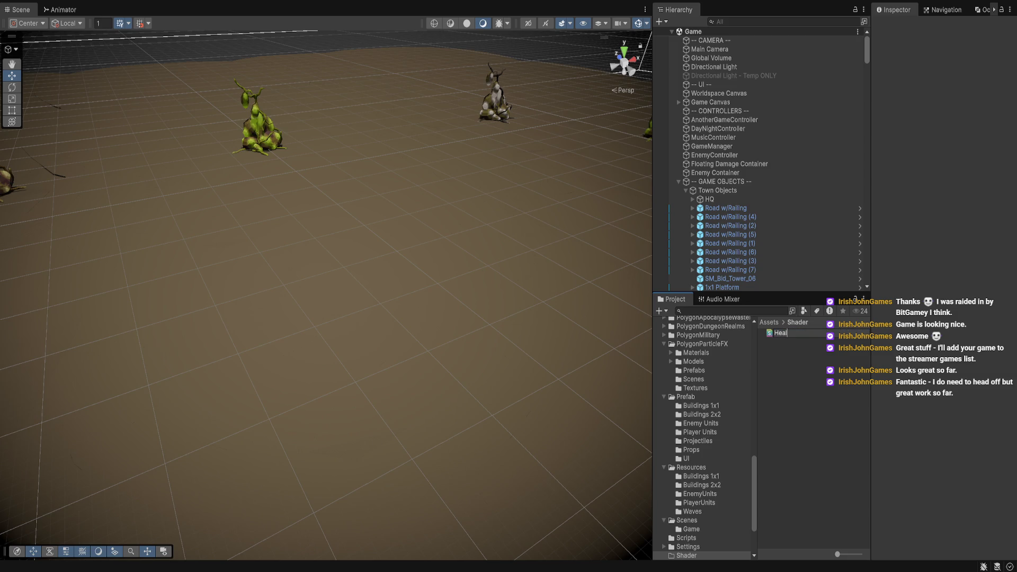
{"action": "type", "text": "thBar"}
{"action": "key", "text": "Return"}
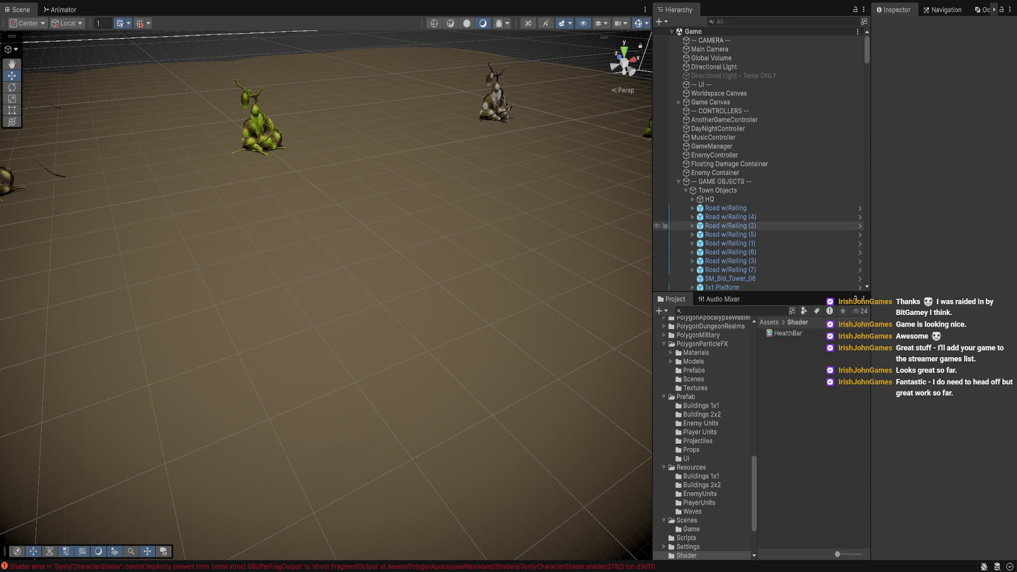
{"action": "scroll", "coordinate": [758, 159], "scroll_direction": "down", "scroll_amount": 10}
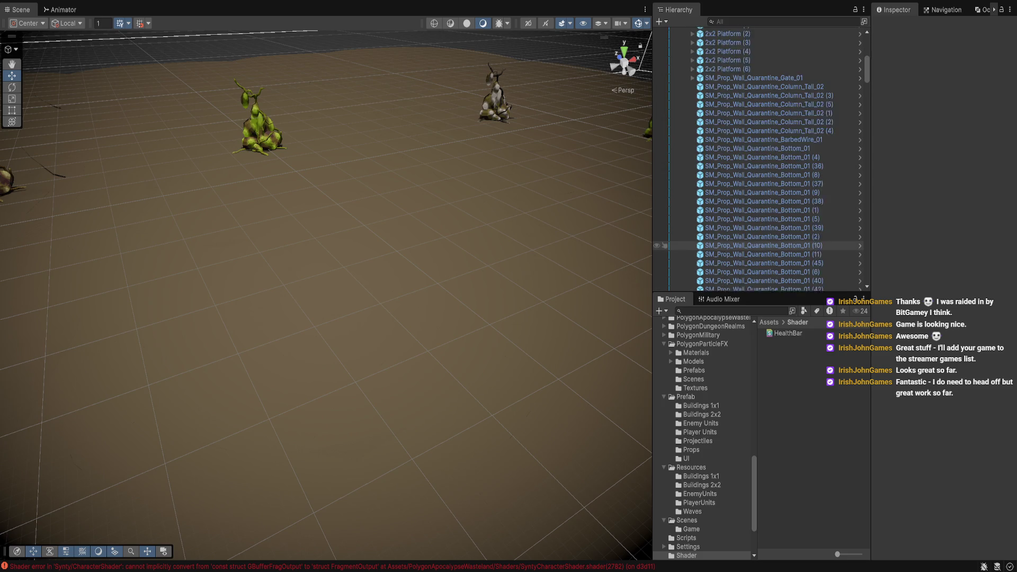
- Open the Enemy Units prefab folder and scroll the Hierarchy down to the Enemy Unit
{"action": "scroll", "coordinate": [757, 159], "scroll_direction": "down", "scroll_amount": 5}
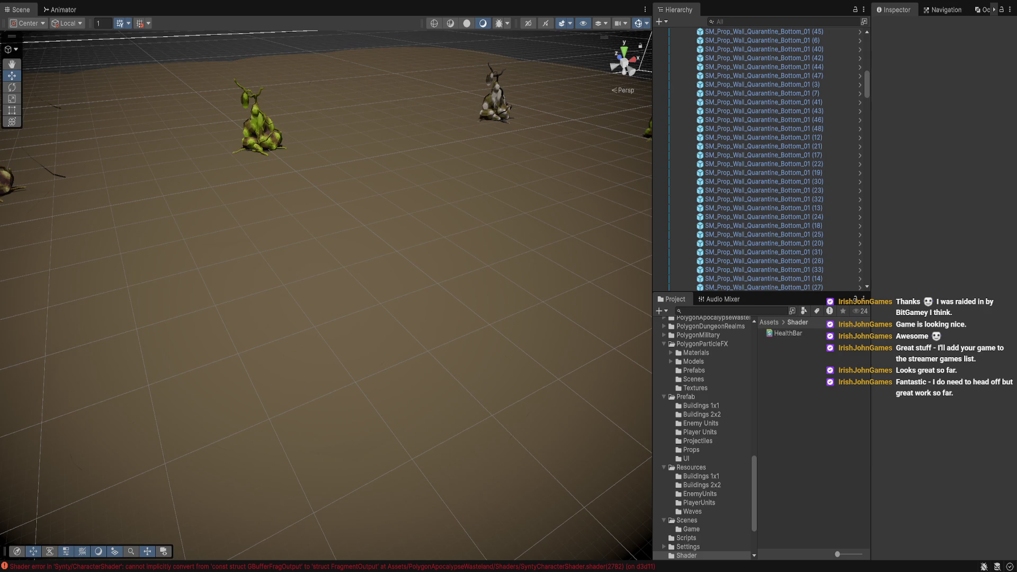
{"action": "left_click", "coordinate": [701, 423]}
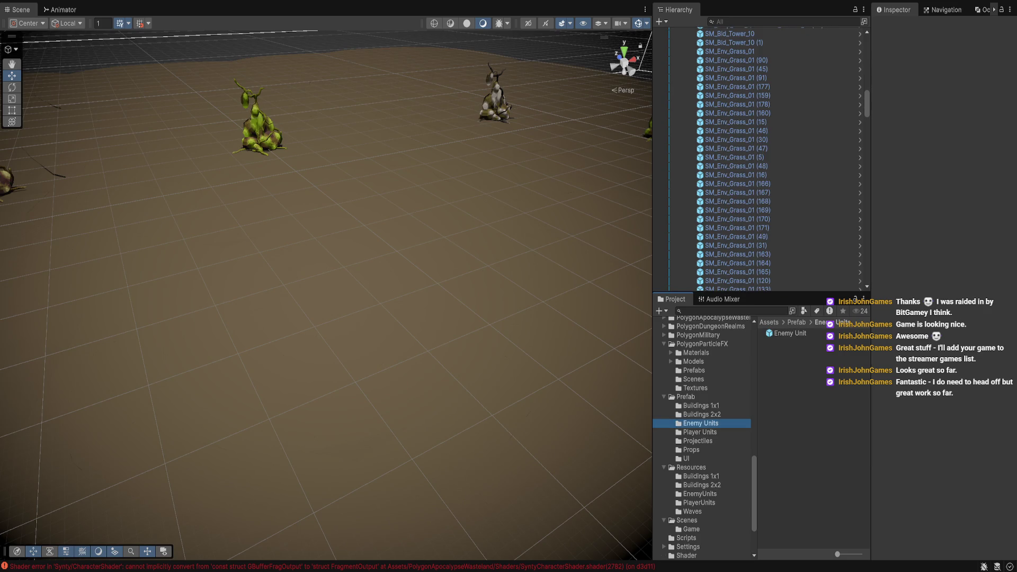
{"action": "scroll", "coordinate": [757, 159], "scroll_direction": "up", "scroll_amount": 5}
{"action": "left_click", "coordinate": [721, 202]}
{"action": "scroll", "coordinate": [758, 159], "scroll_direction": "down", "scroll_amount": 3}
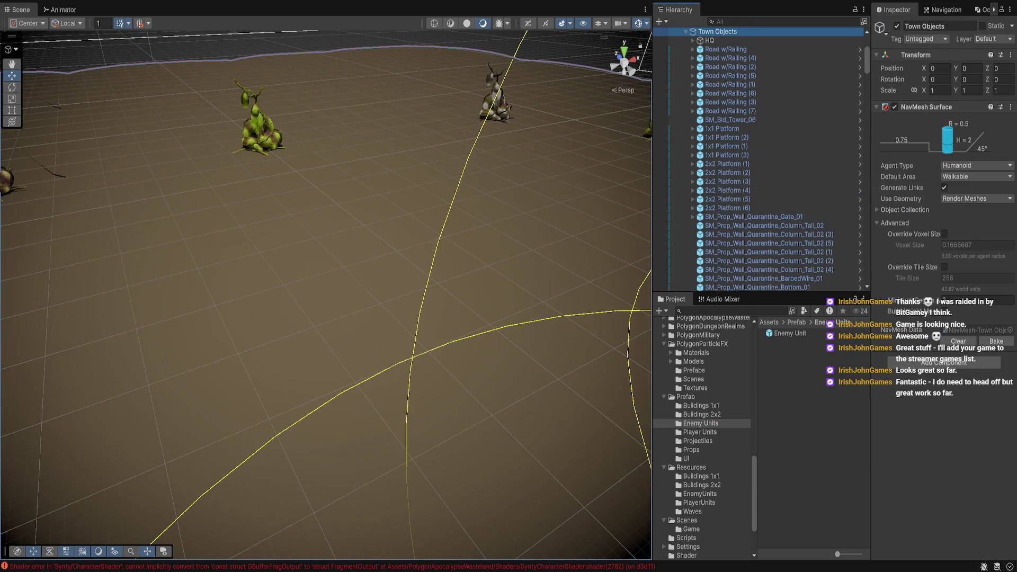
{"action": "scroll", "coordinate": [758, 159], "scroll_direction": "down", "scroll_amount": 15}
{"action": "scroll", "coordinate": [758, 159], "scroll_direction": "down", "scroll_amount": 15}
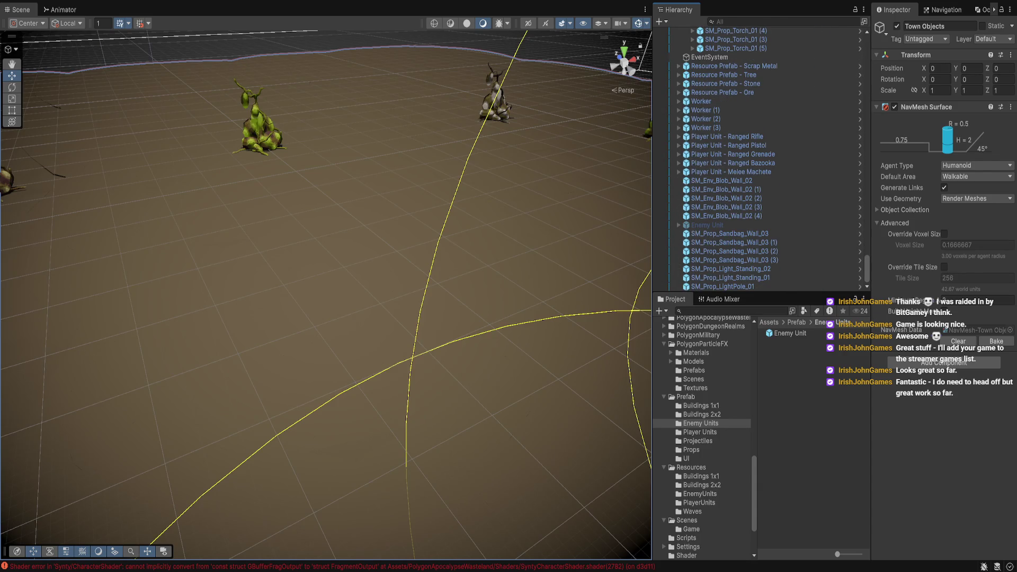
- Review the Enemy Unit's components down to Enemy Health Bar, then open the Scripts folder
{"action": "left_click", "coordinate": [707, 224]}
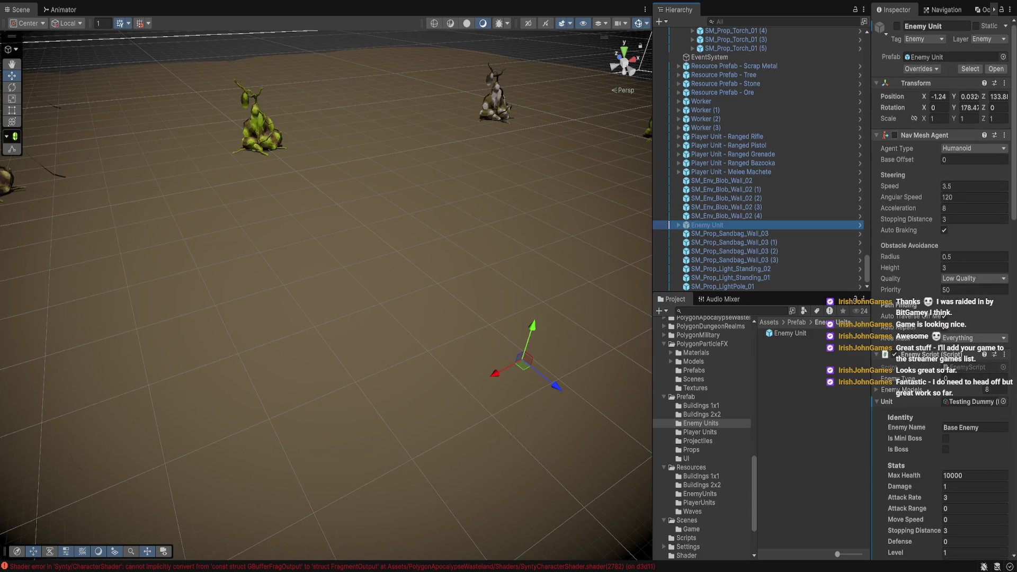
{"action": "scroll", "coordinate": [943, 212], "scroll_direction": "down", "scroll_amount": 10}
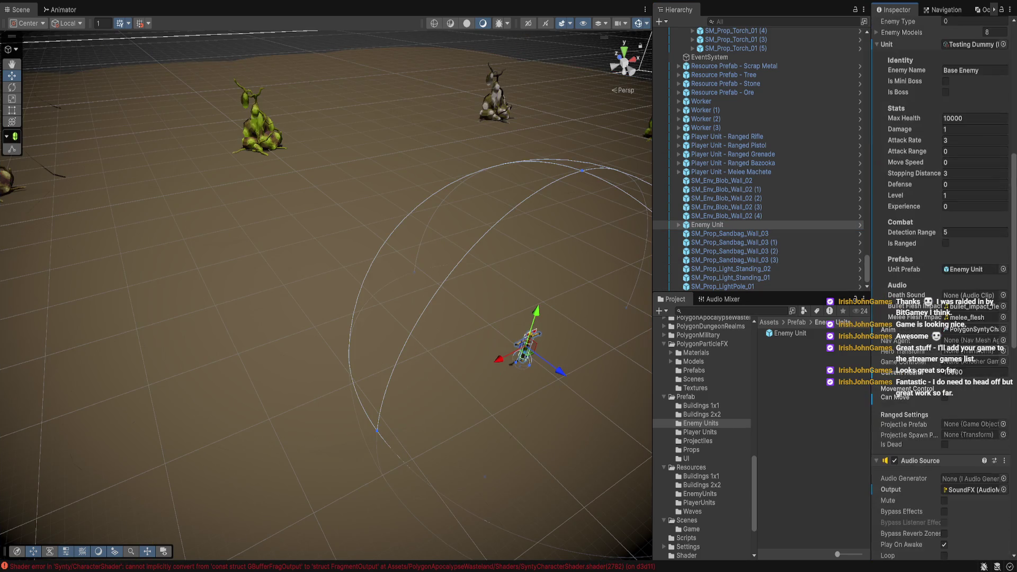
{"action": "scroll", "coordinate": [943, 211], "scroll_direction": "down", "scroll_amount": 5}
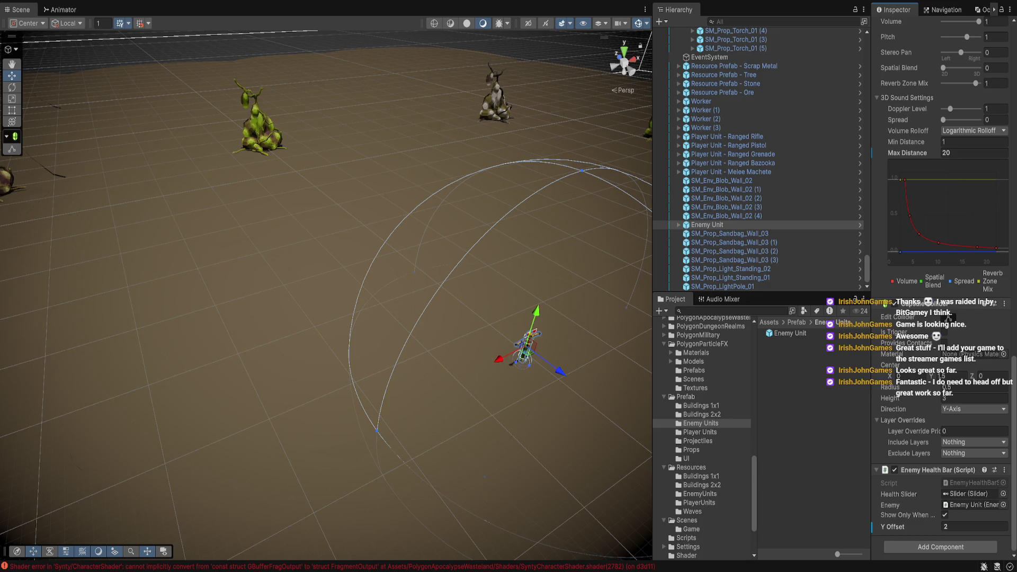
{"action": "left_click", "coordinate": [687, 538]}
{"action": "left_click", "coordinate": [790, 421]}
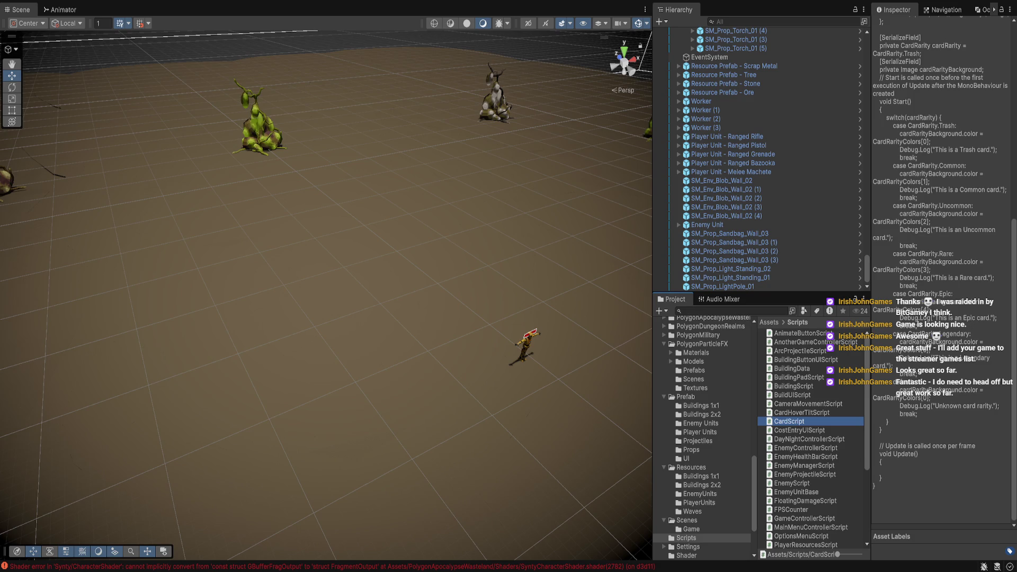
- Name the new script ShaderHealthBarScript, then select the Enemy Unit in the Hierarchy
{"action": "type", "text": "Shader"}
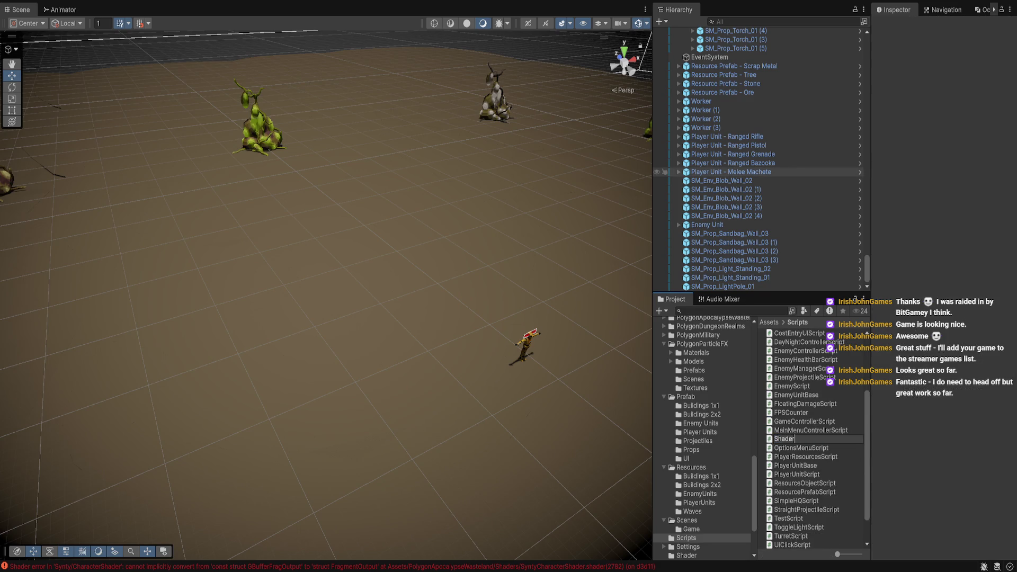
{"action": "type", "text": "HealthBarScript"}
{"action": "key", "text": "Return"}
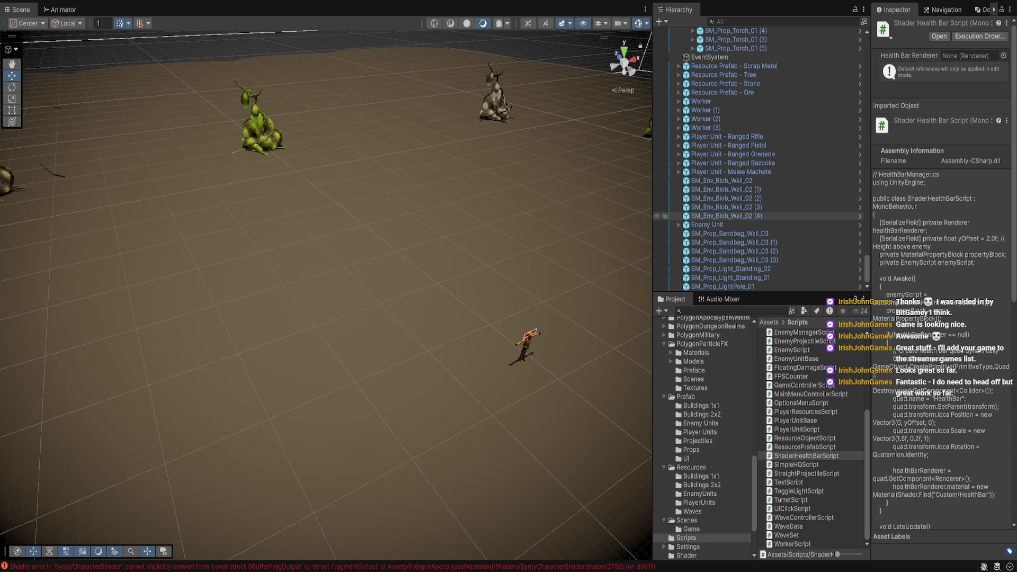
{"action": "left_click", "coordinate": [726, 215]}
{"action": "key", "text": "Down"}
{"action": "key", "text": "Down"}
{"action": "key", "text": "Down"}
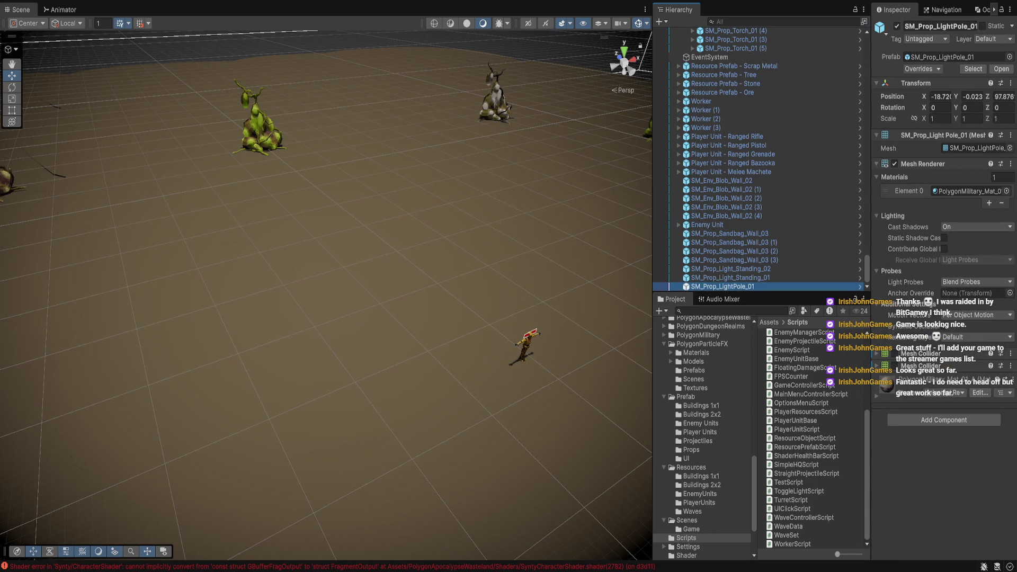
{"action": "left_click", "coordinate": [708, 225]}
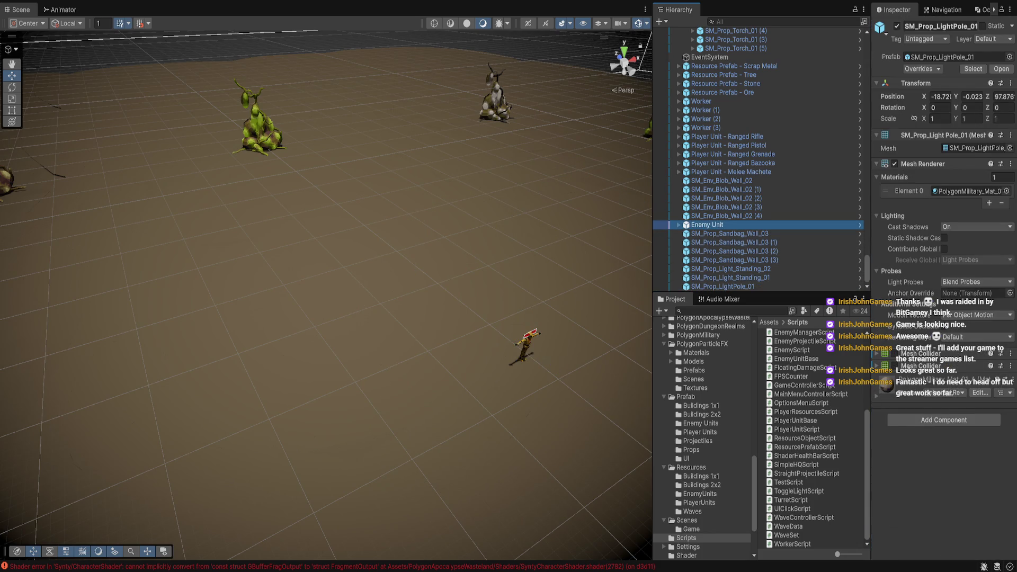
- Expand and reselect Enemy Unit, then scroll its Inspector down to the Enemy Health Bar component
{"action": "left_click", "coordinate": [679, 224]}
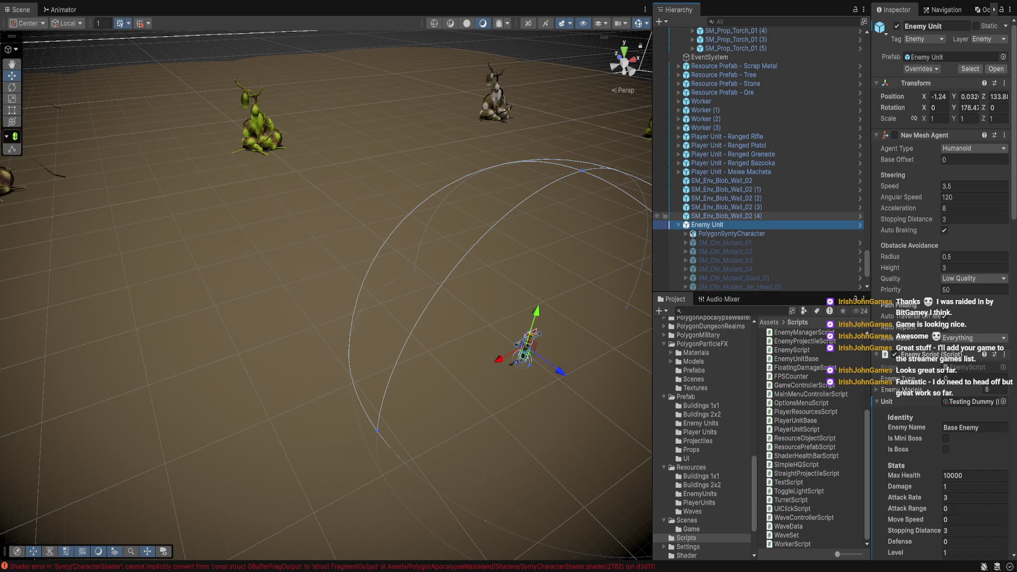
{"action": "scroll", "coordinate": [757, 159], "scroll_direction": "down", "scroll_amount": 3}
{"action": "left_click", "coordinate": [708, 155], "text": "ctrl"}
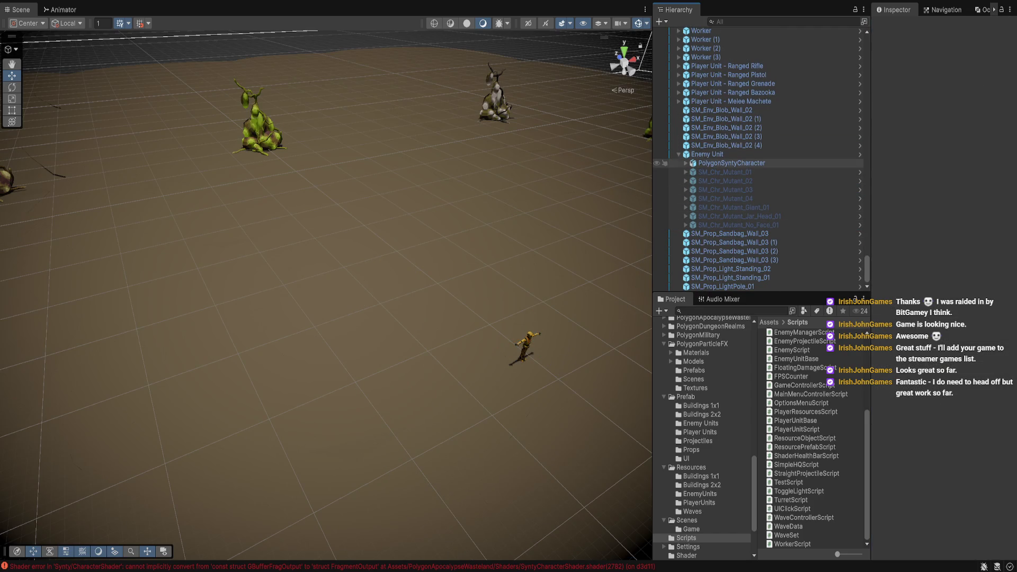
{"action": "left_click", "coordinate": [707, 154]}
{"action": "scroll", "coordinate": [943, 286], "scroll_direction": "down", "scroll_amount": 10}
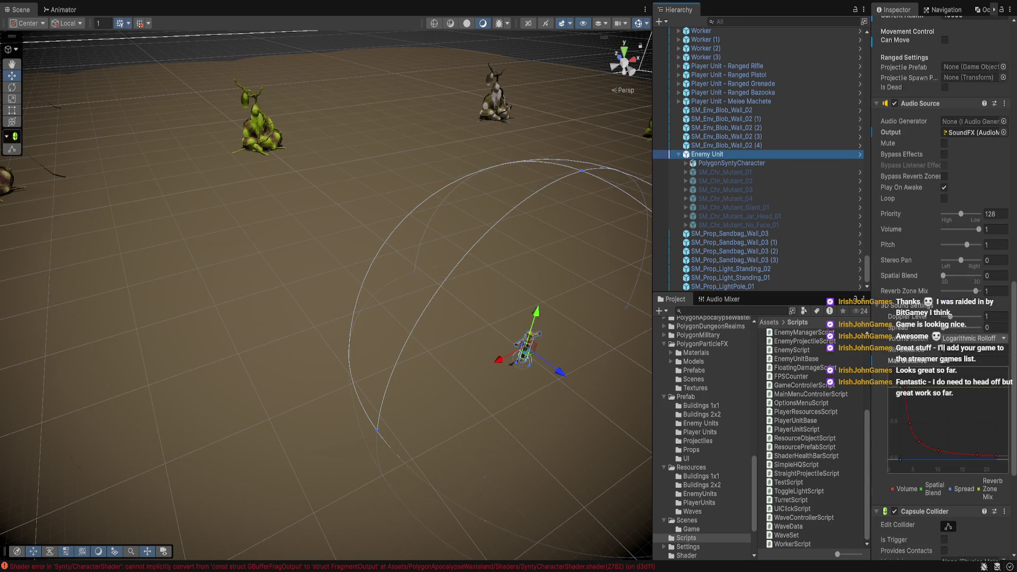
{"action": "scroll", "coordinate": [949, 317], "scroll_direction": "down", "scroll_amount": 5}
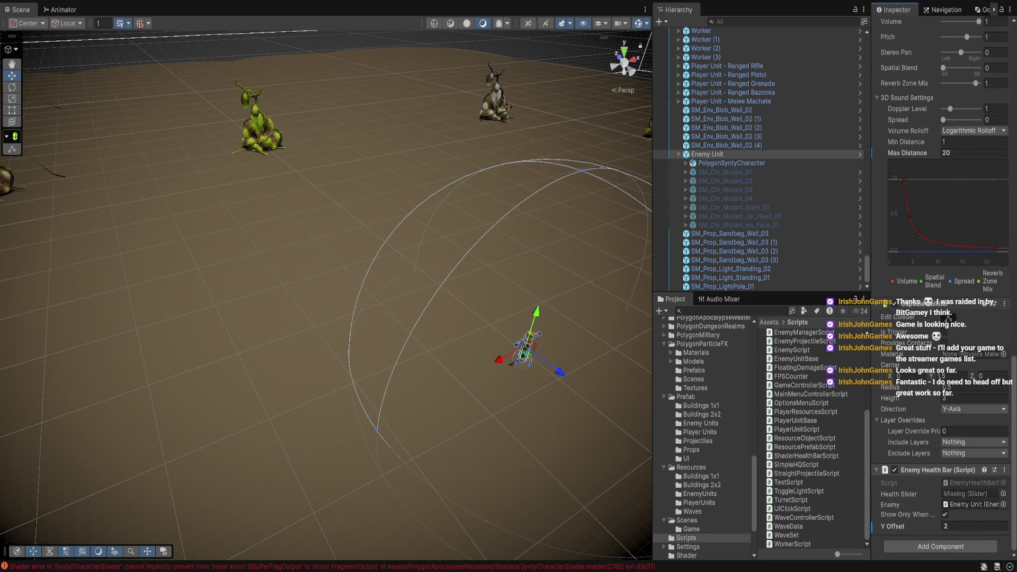
{"action": "scroll", "coordinate": [943, 265], "scroll_direction": "up", "scroll_amount": 2}
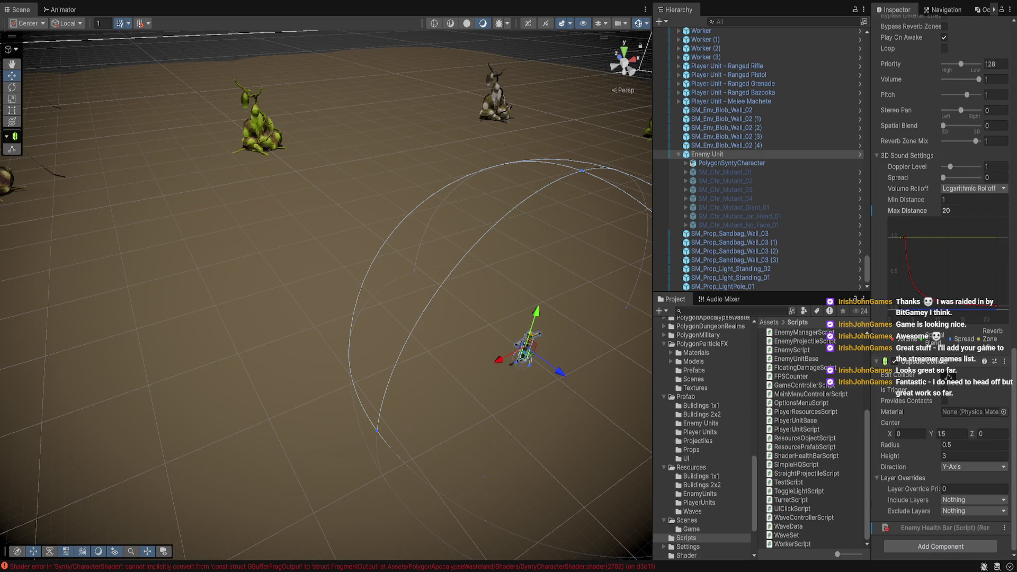
{"action": "scroll", "coordinate": [948, 375], "scroll_direction": "down", "scroll_amount": 2}
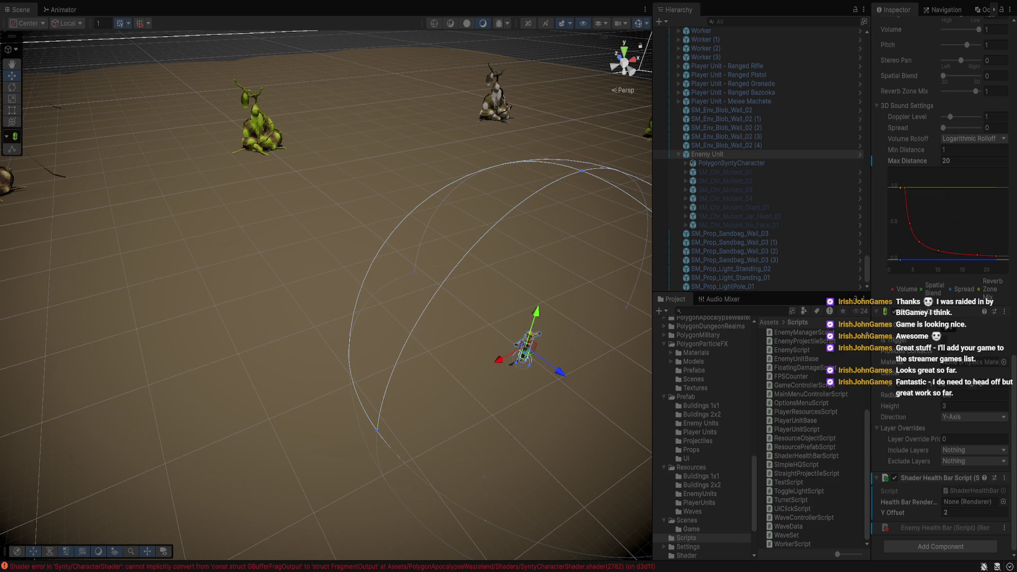
- Select SK_DUMMY_POLYGON_01 under Enemy Unit > PolygonSyntyCharacter to show its Skinned Mesh Renderer
{"action": "scroll", "coordinate": [758, 159], "scroll_direction": "down", "scroll_amount": 5}
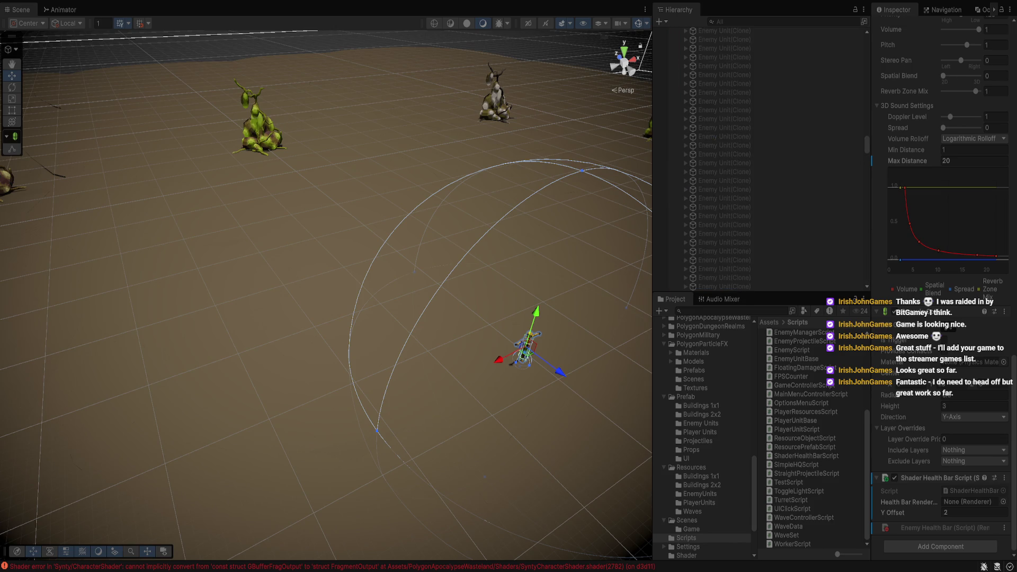
{"action": "scroll", "coordinate": [943, 265], "scroll_direction": "up", "scroll_amount": 15}
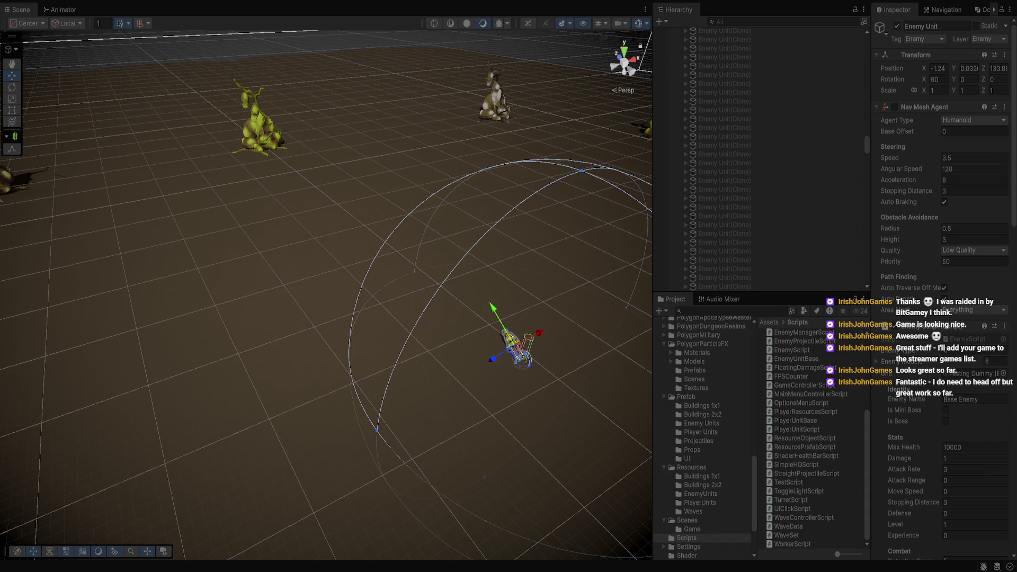
{"action": "scroll", "coordinate": [758, 159], "scroll_direction": "down", "scroll_amount": 1}
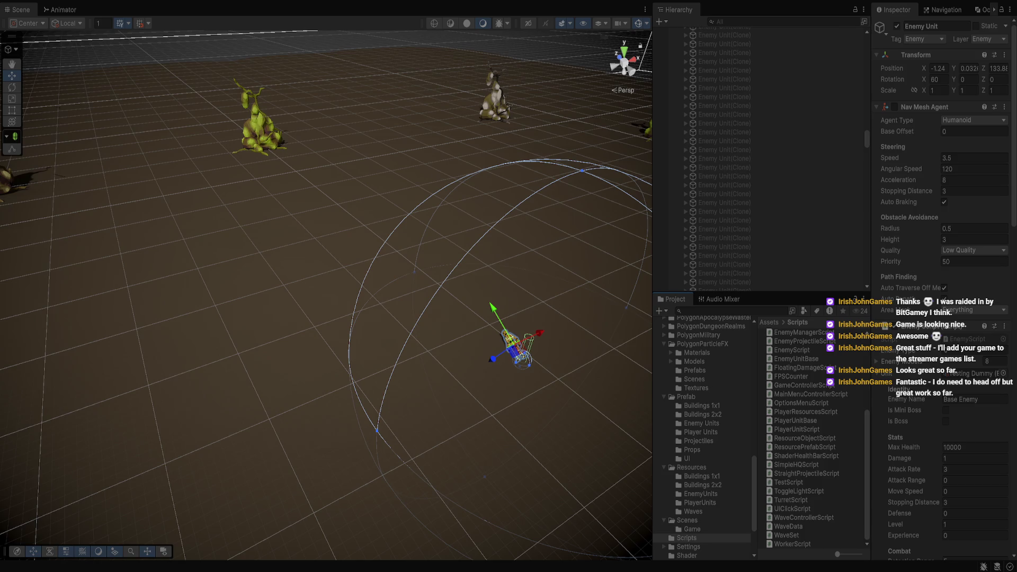
{"action": "left_click", "coordinate": [514, 350]}
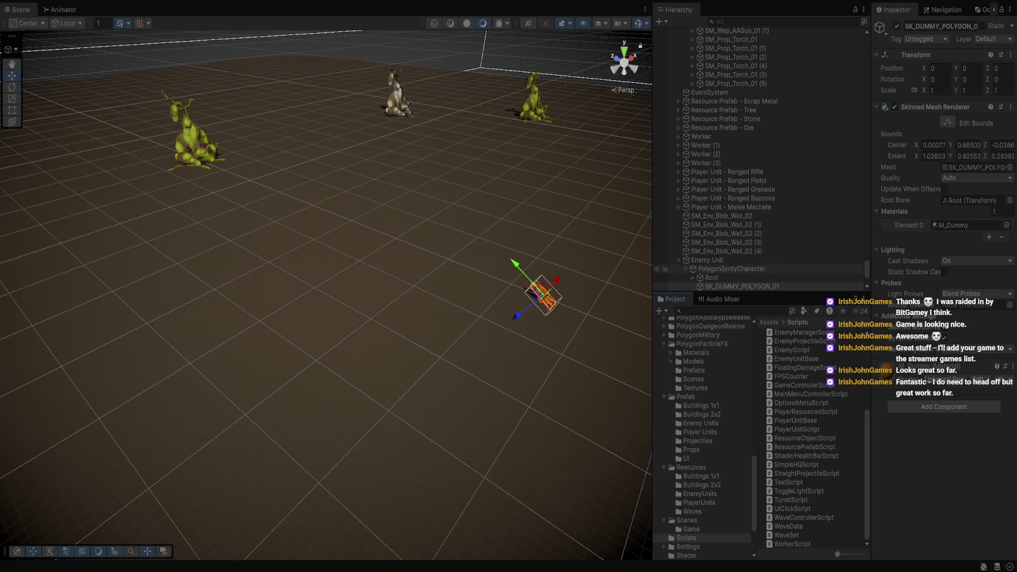
- Inspect PolygonSyntyCharacter, its SK_DUMMY_POLYGON_01 mesh and the SM_Env_Dirt_Flat_02 tile, then exit Play mode
{"action": "scroll", "coordinate": [662, 269], "scroll_direction": "down", "scroll_amount": 3}
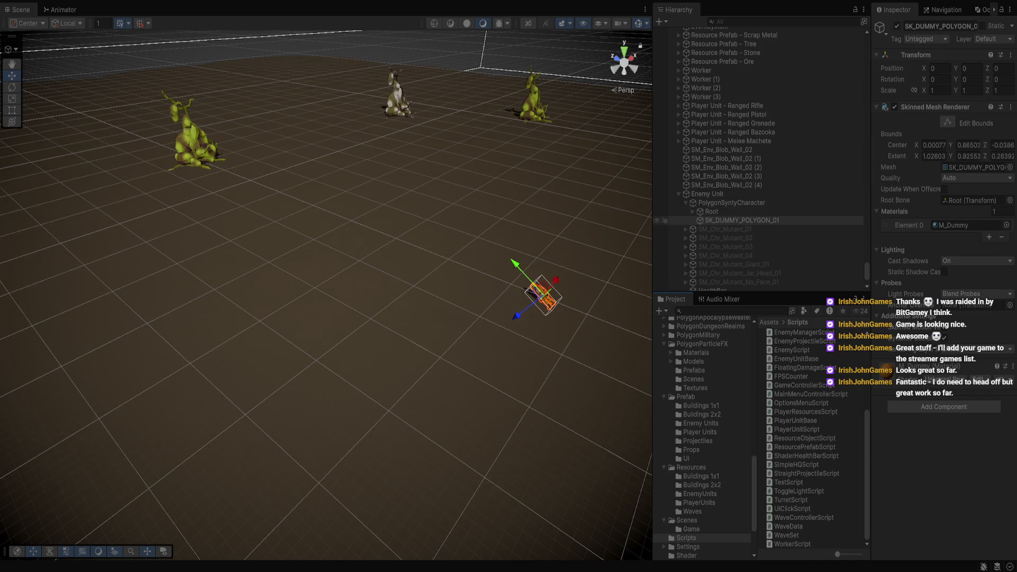
{"action": "left_click", "coordinate": [669, 203]}
{"action": "left_click", "coordinate": [669, 220]}
{"action": "left_click", "coordinate": [669, 203]}
{"action": "left_click", "coordinate": [669, 220]}
{"action": "left_click", "coordinate": [541, 307]}
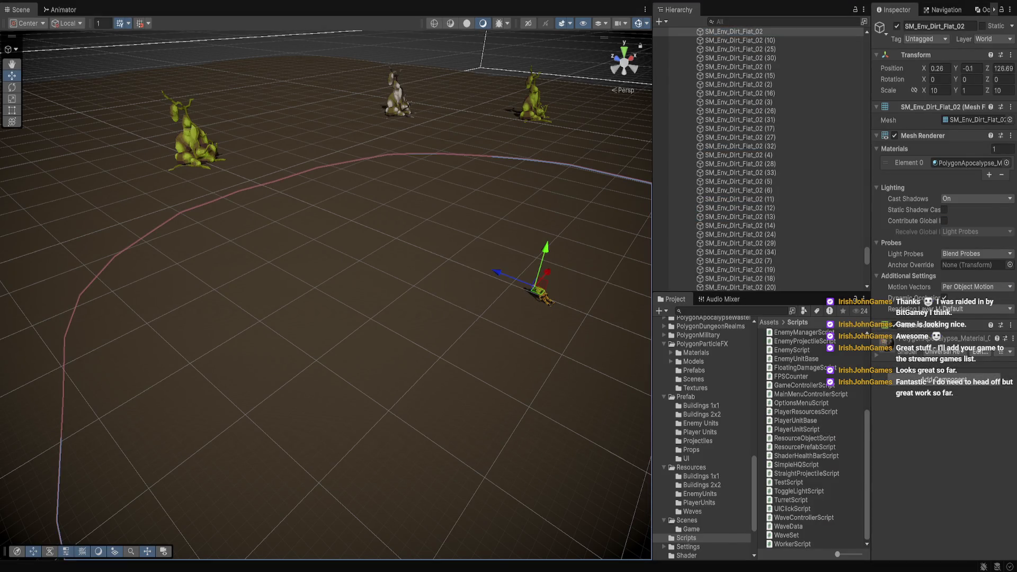
{"action": "key", "text": "ctrl+p"}
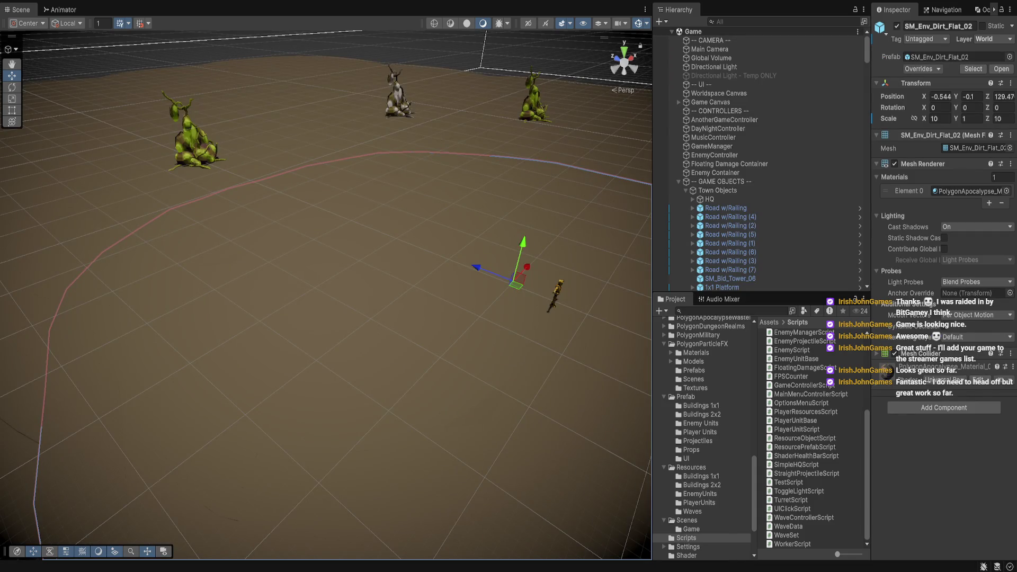
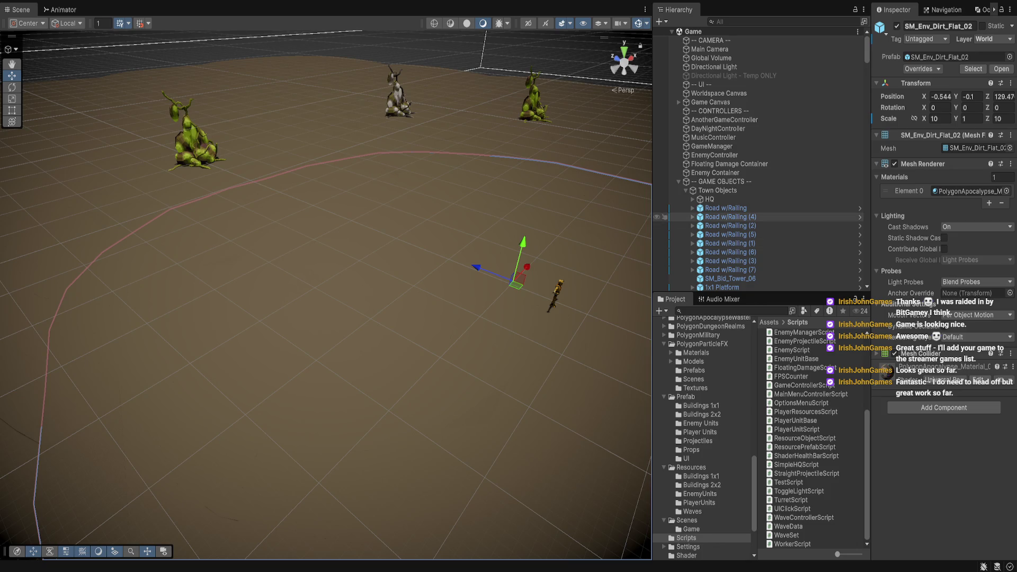
- Pan the scene camera across the ground and select a grass object further down
{"action": "key", "text": "Right"}
{"action": "key", "text": "Up"}
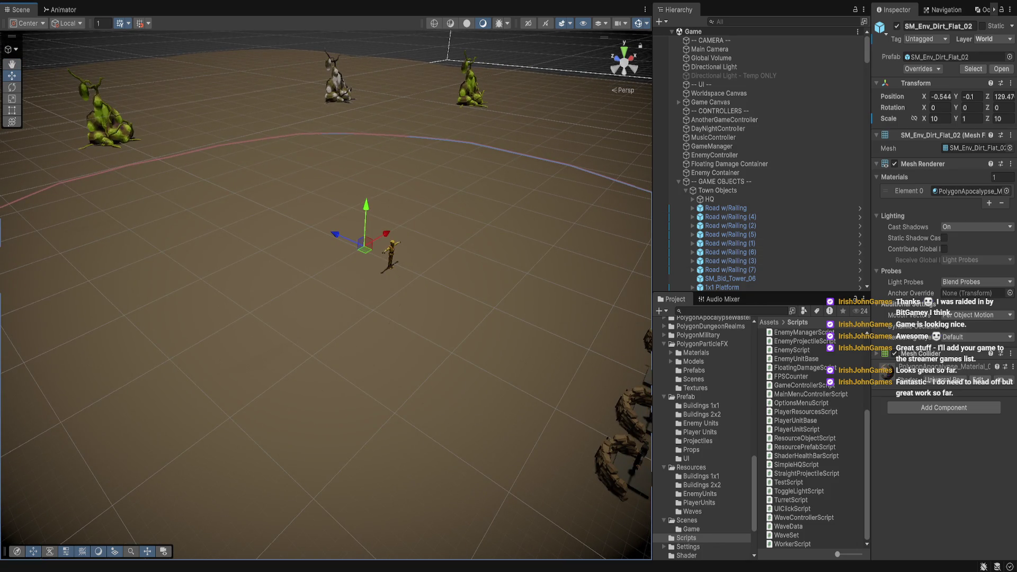
{"action": "scroll", "coordinate": [758, 159], "scroll_direction": "down", "scroll_amount": 10}
{"action": "left_click", "coordinate": [736, 168]}
{"action": "scroll", "coordinate": [758, 159], "scroll_direction": "up", "scroll_amount": 10}
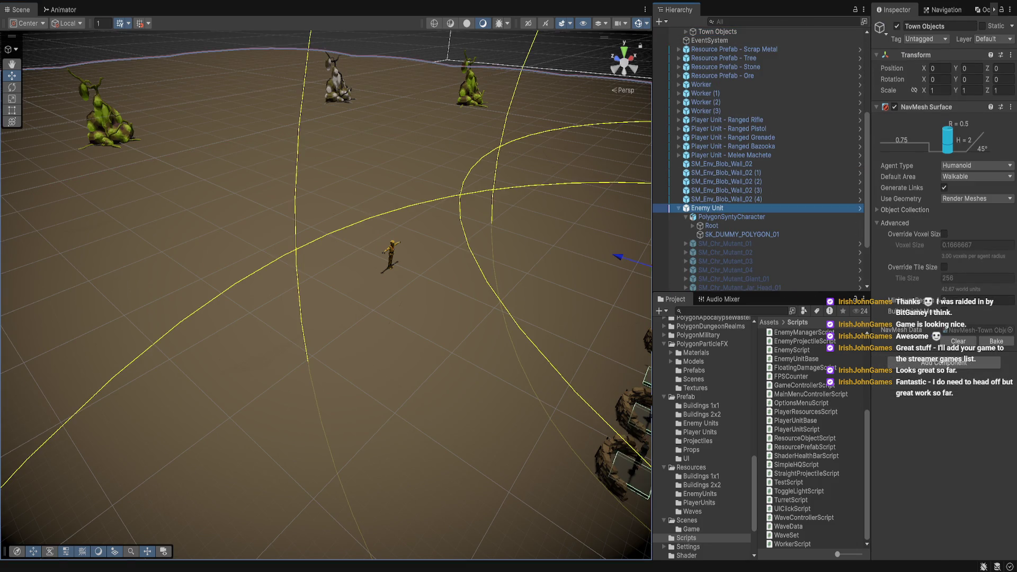
- Toggle Enemy Unit's SK_DUMMY_POLYGON_01 mesh off and back on, then reselect Enemy Unit
{"action": "left_click", "coordinate": [708, 208]}
{"action": "key", "text": "Down"}
{"action": "key", "text": "Down"}
{"action": "key", "text": "Down"}
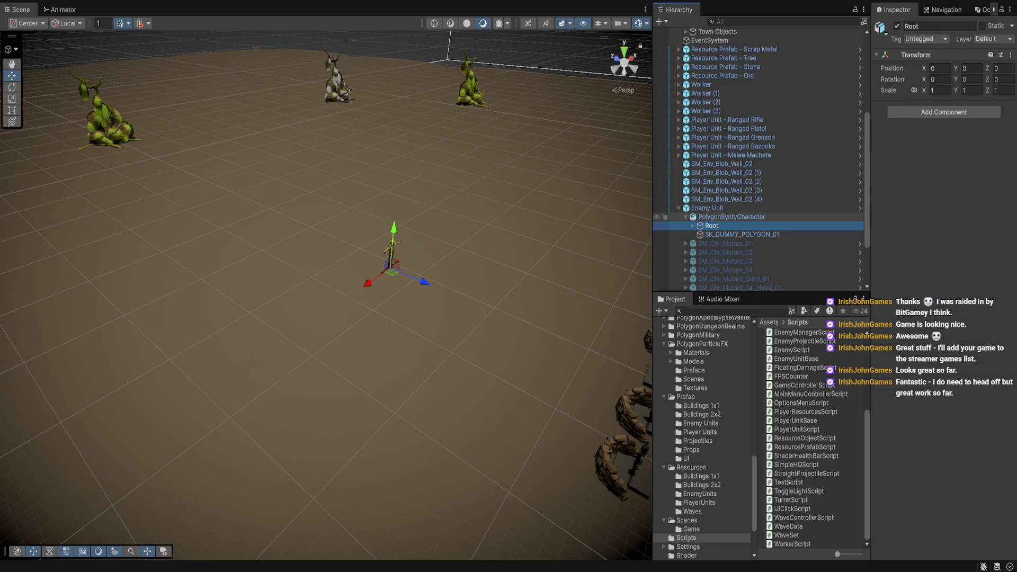
{"action": "left_click", "coordinate": [897, 26]}
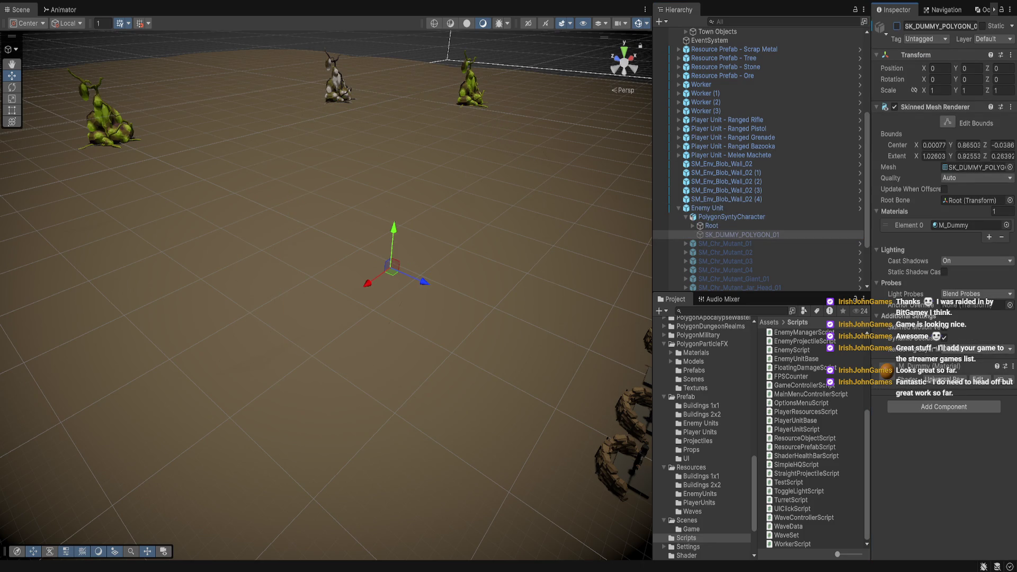
{"action": "left_click", "coordinate": [898, 26]}
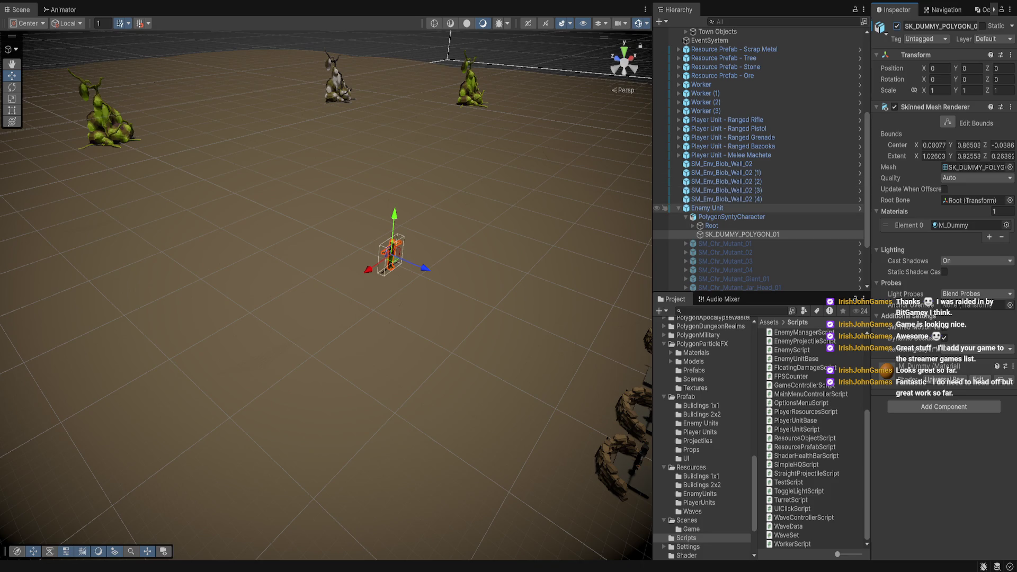
{"action": "left_click", "coordinate": [707, 208]}
{"action": "scroll", "coordinate": [326, 239], "scroll_direction": "up", "scroll_amount": 3}
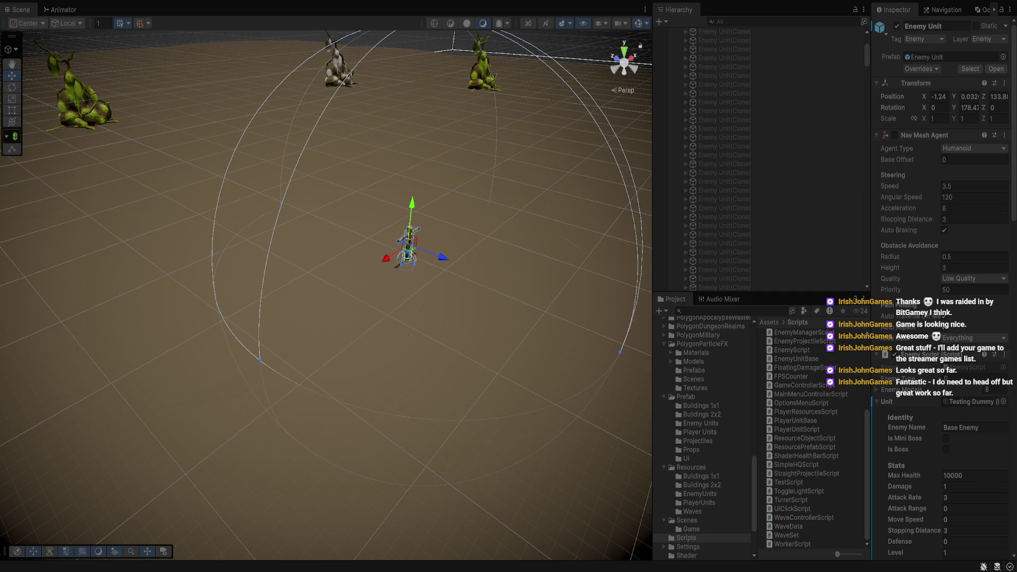
- Frame the selected Enemy Unit dummy with F and zoom out in the Scene view
{"action": "key", "text": "f"}
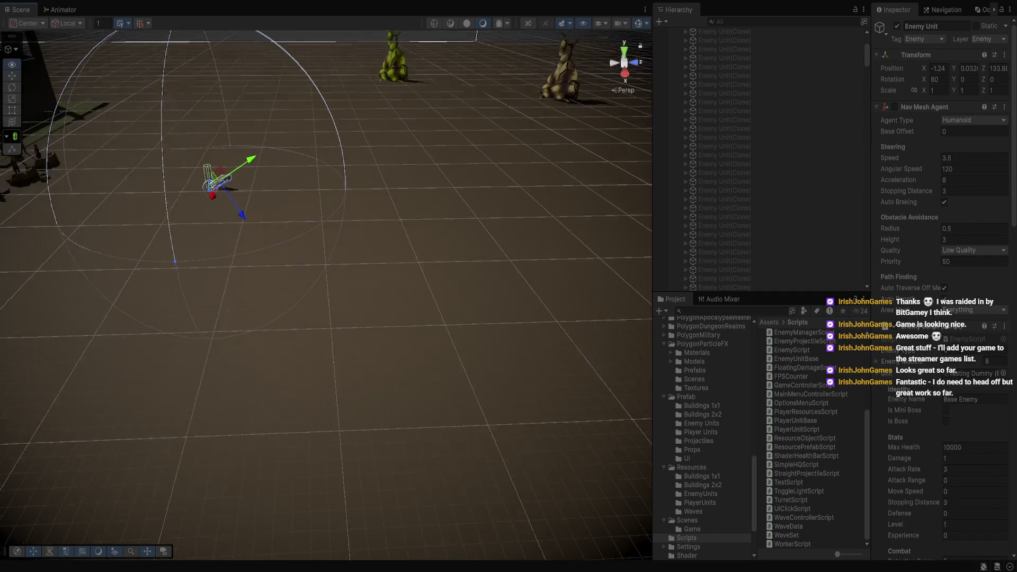
{"action": "scroll", "coordinate": [326, 286], "scroll_direction": "down", "scroll_amount": 5}
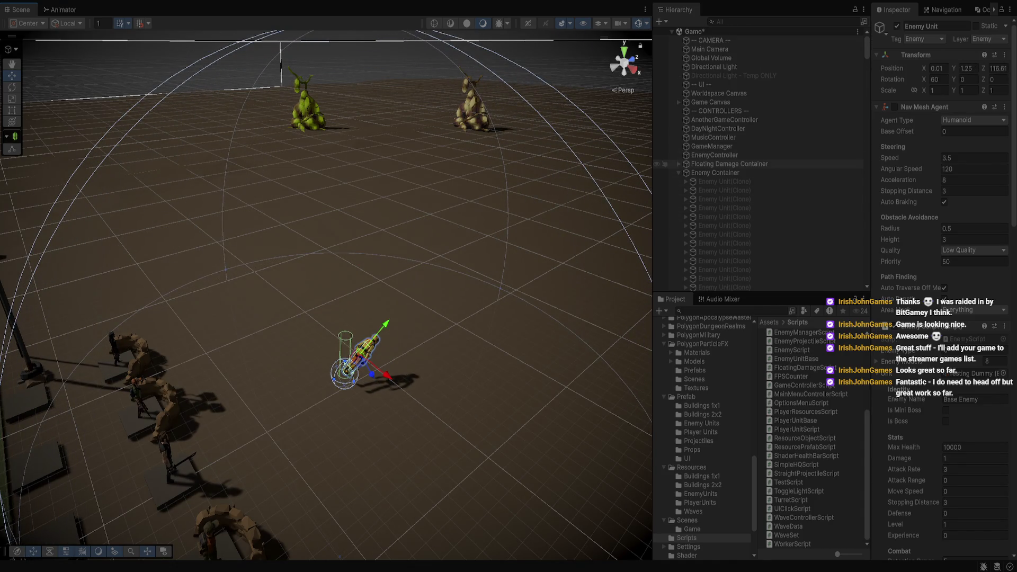
- Collapse Enemy Container, inspect EnemyController's spawning settings, and select a floating damage number
{"action": "left_click", "coordinate": [716, 173]}
{"action": "left_click", "coordinate": [679, 173]}
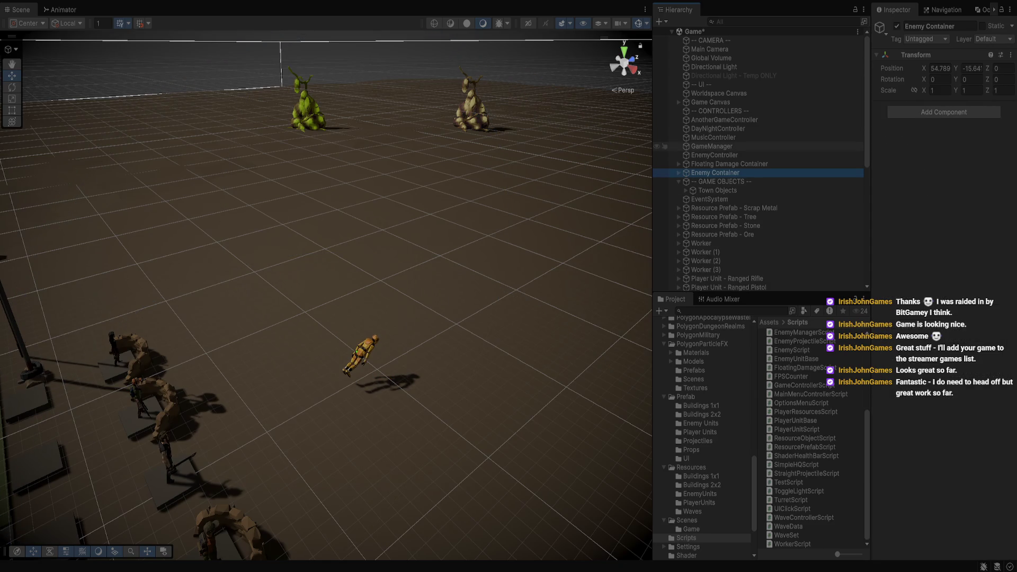
{"action": "left_click", "coordinate": [715, 155]}
{"action": "scroll", "coordinate": [731, 254], "scroll_direction": "down", "scroll_amount": 8}
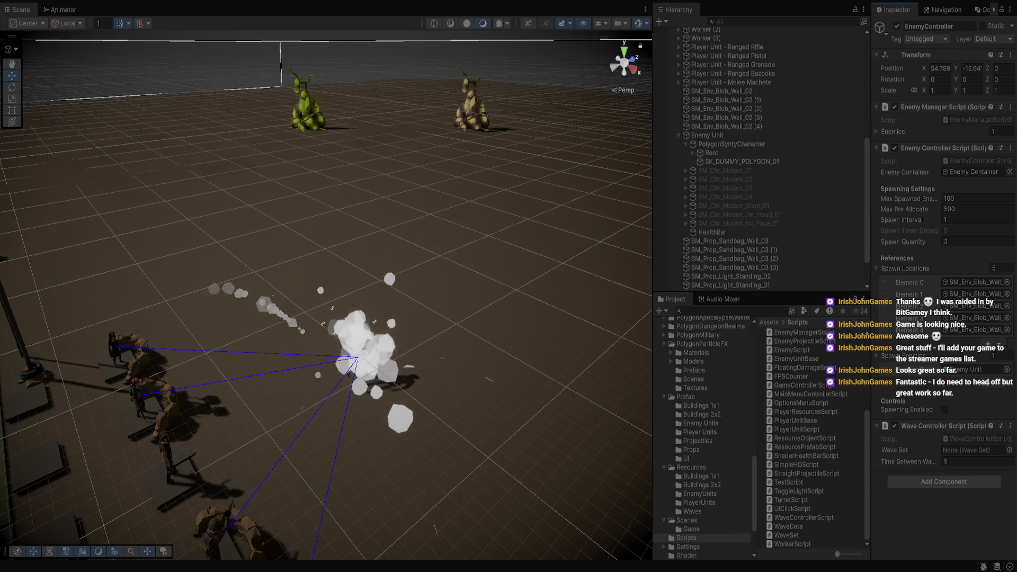
{"action": "left_click", "coordinate": [358, 324]}
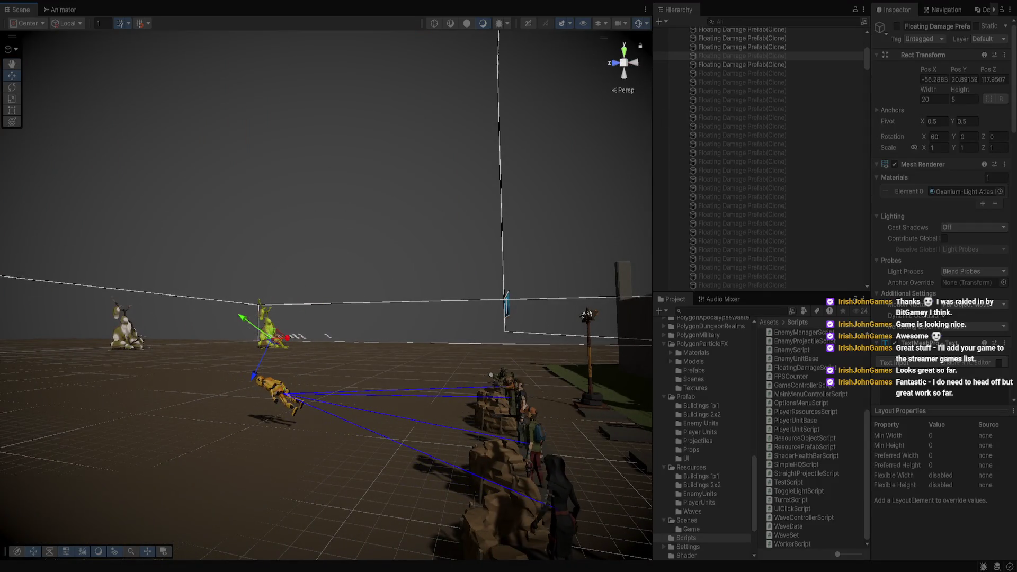
- Focus on the Enemy Unit's HealthBar, then exit Play mode with Ctrl+P
{"action": "left_click", "coordinate": [279, 395]}
{"action": "scroll", "coordinate": [758, 159], "scroll_direction": "down", "scroll_amount": 4}
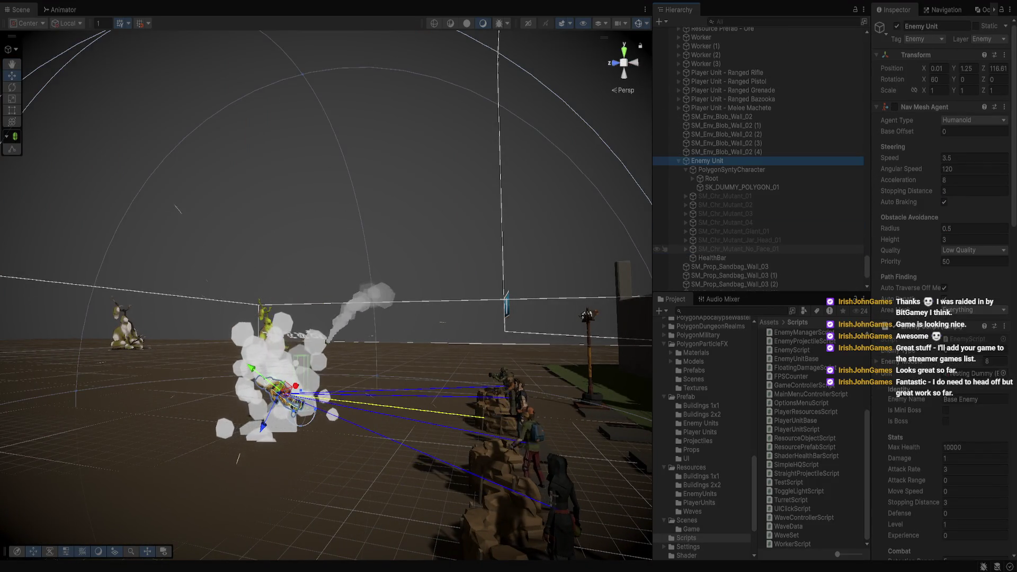
{"action": "left_click", "coordinate": [712, 257]}
{"action": "key", "text": "f"}
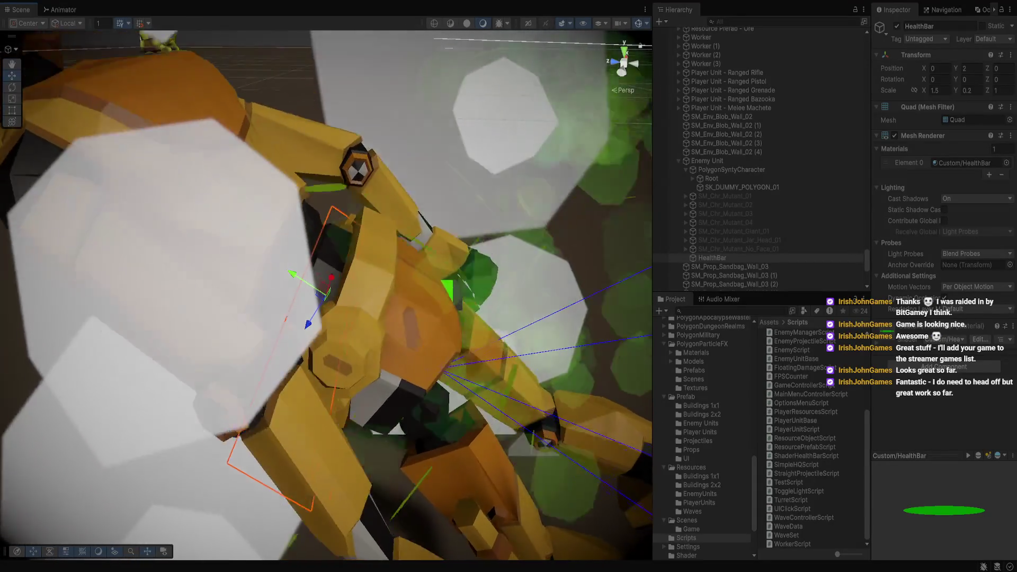
{"action": "key", "text": "ctrl+p"}
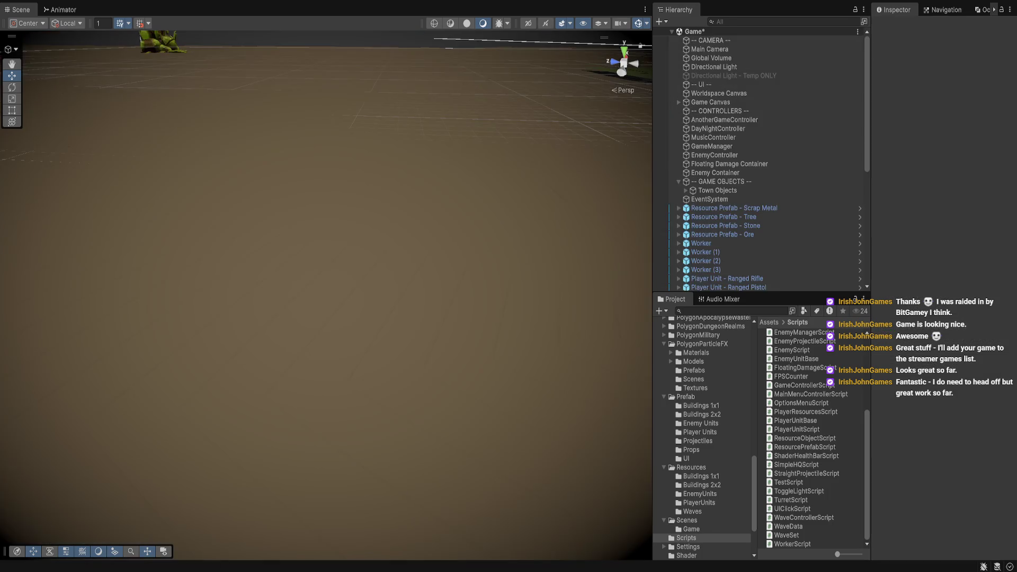